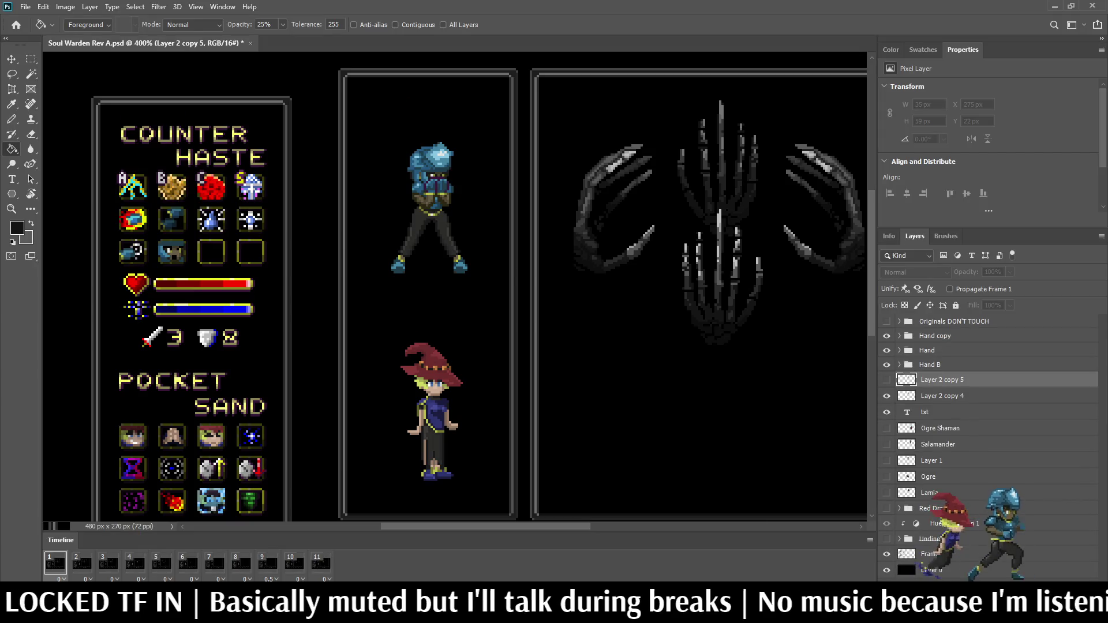
- Save the document and shift the Hand B group 3 px left and 6 px up
scroll(720, 231, up, 5)
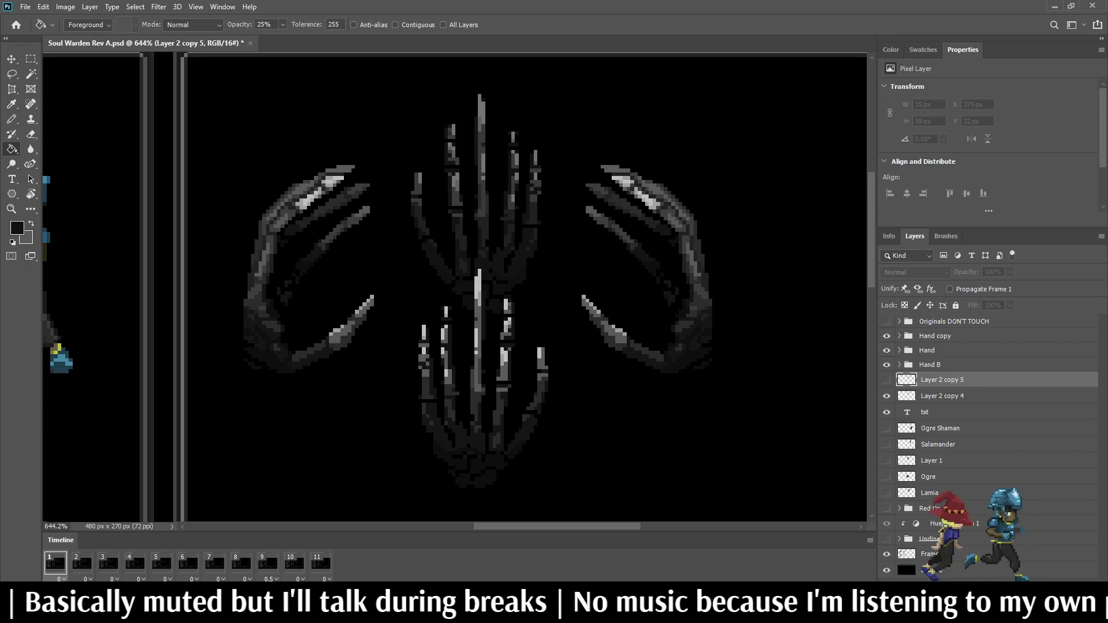
key(ctrl+s)
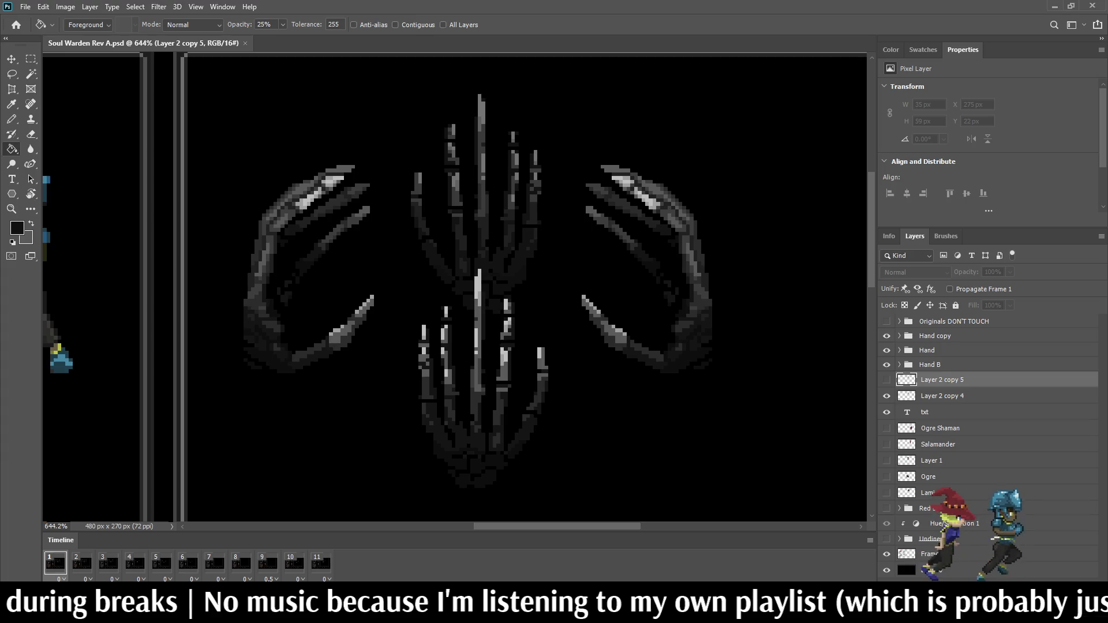
click(934, 336)
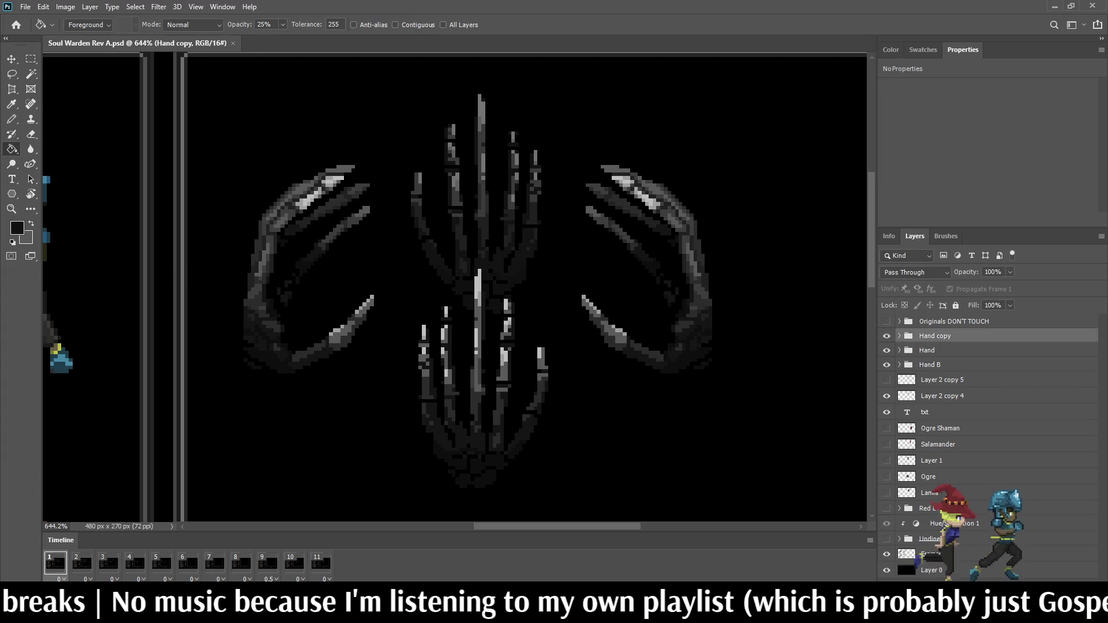
click(930, 364)
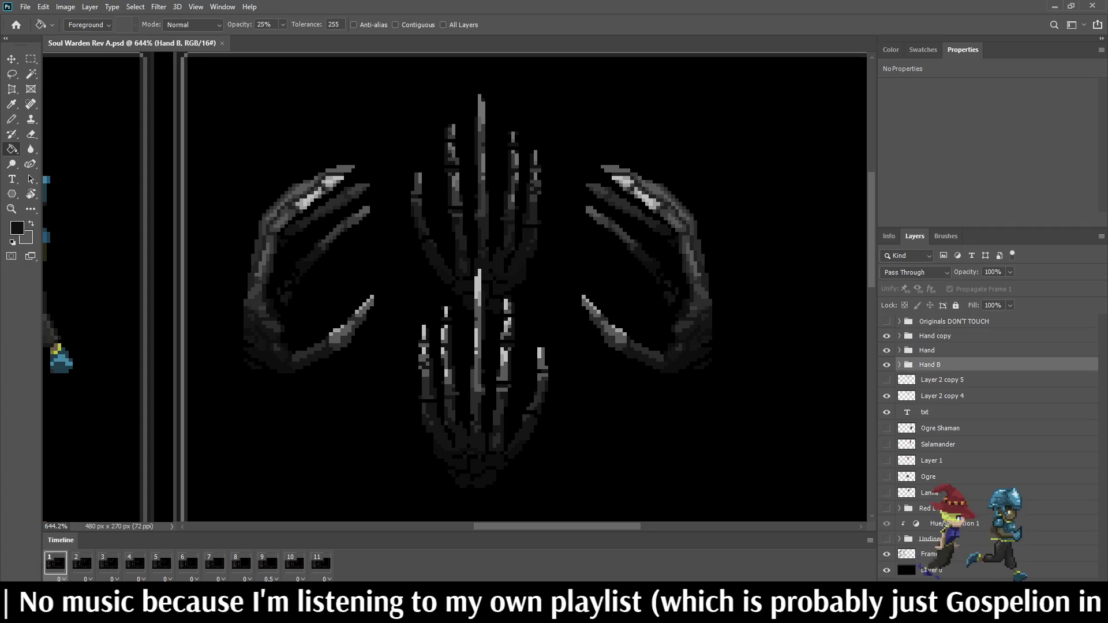
key(ctrl+t)
key(Left)
key(Left)
key(Left)
key(Down)
key(Down)
key(Left)
key(Left)
key(Left)
key(Up)
key(Up)
key(Up)
key(Up)
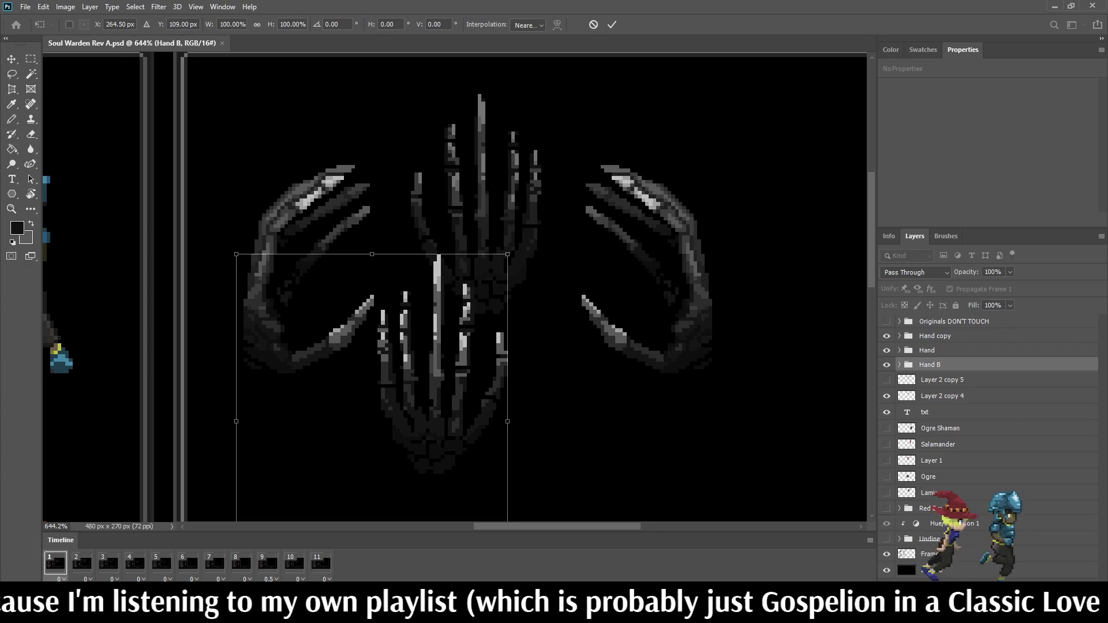
key(Return)
- Fit the whole canvas in view and play the hand animation
key(g)
key(ctrl+0)
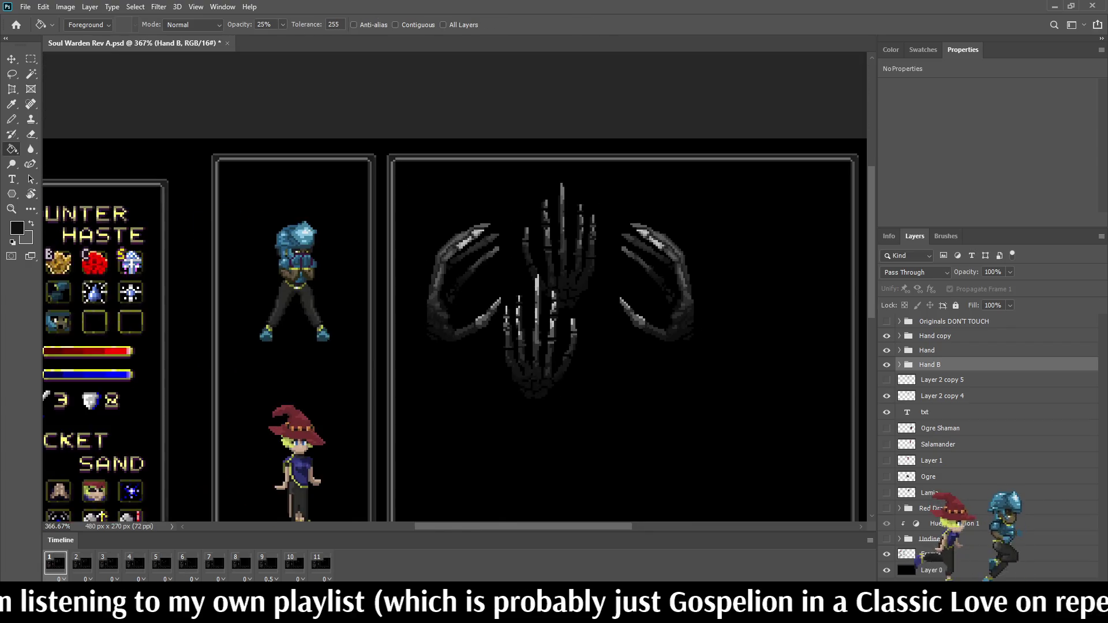
key(space)
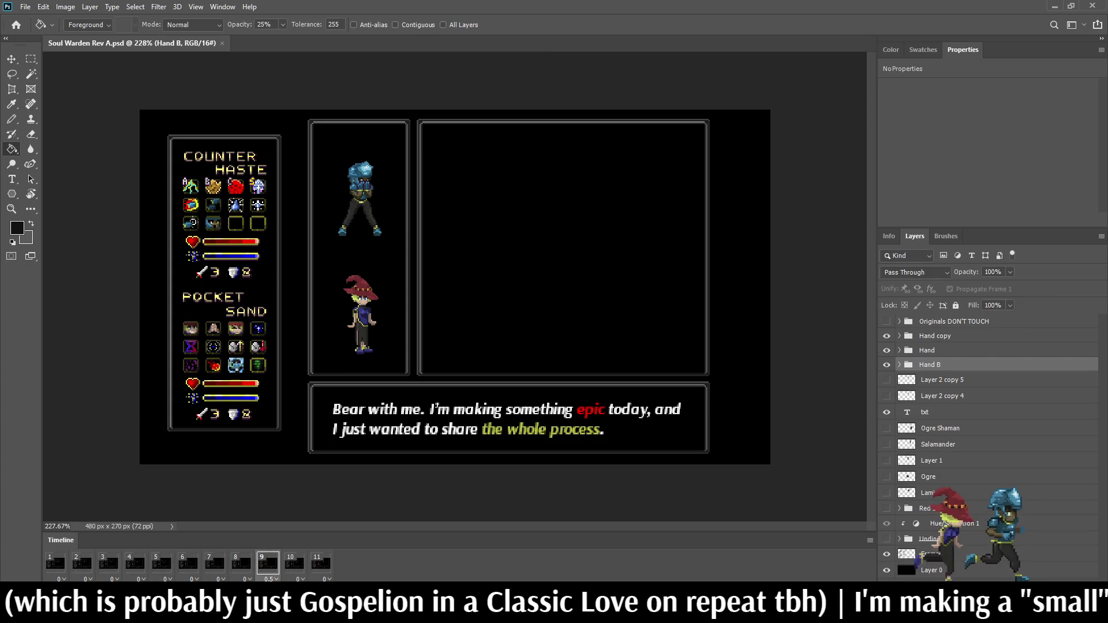
scroll(556, 194, up, 5)
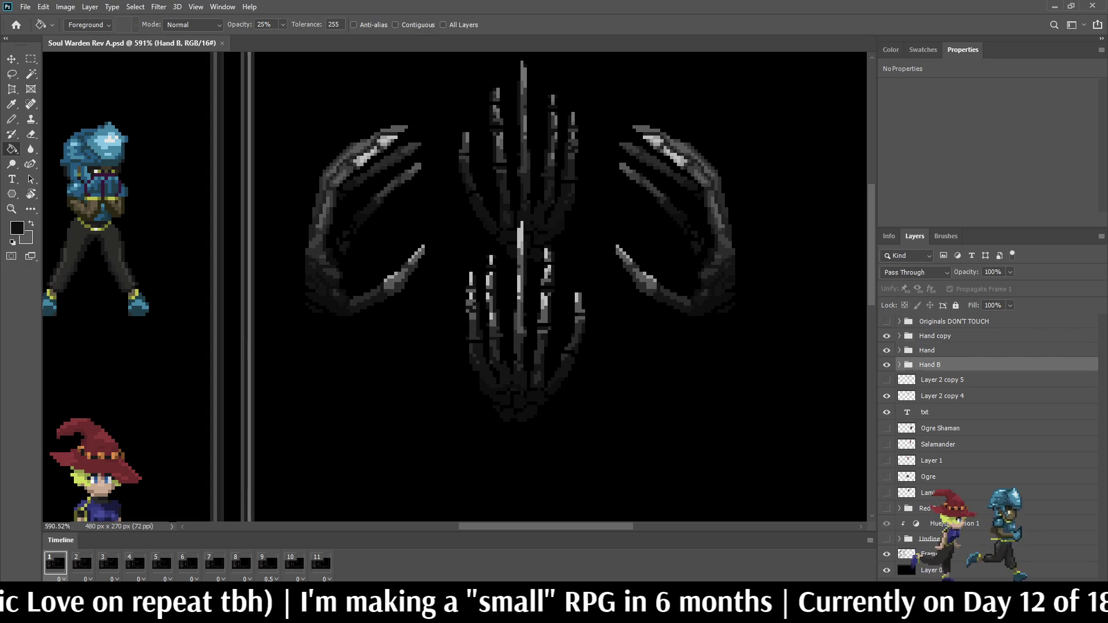
- Rename Layer 2 copy 4 to 'Hand C 1' and Layer 2 copy 5 to 'Hand C 2'
click(935, 336)
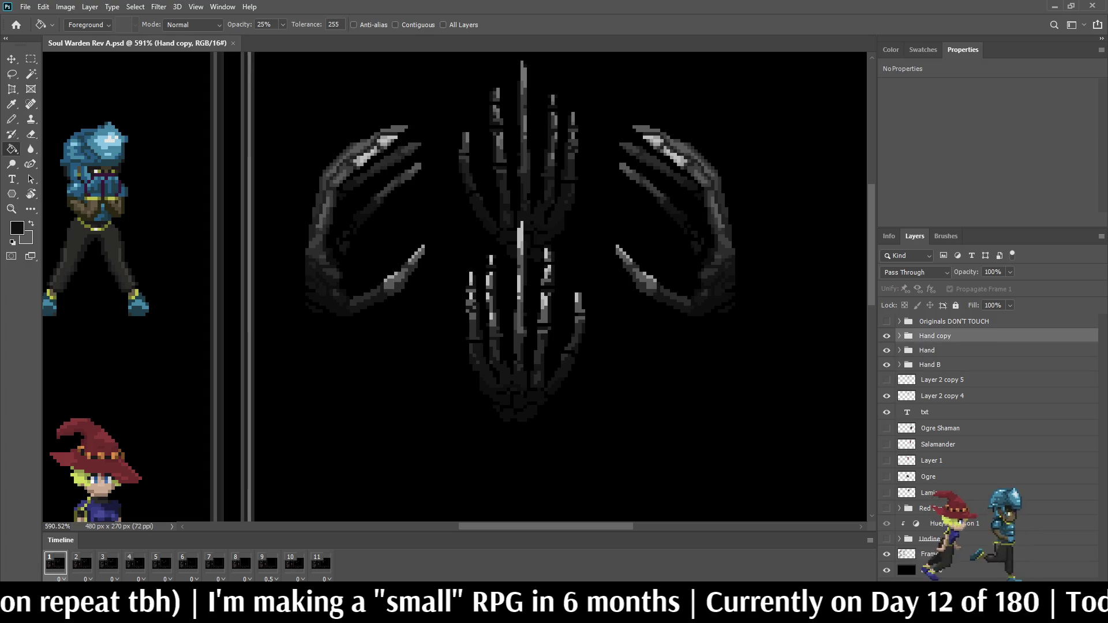
click(942, 395)
double_click(942, 395)
text(Han)
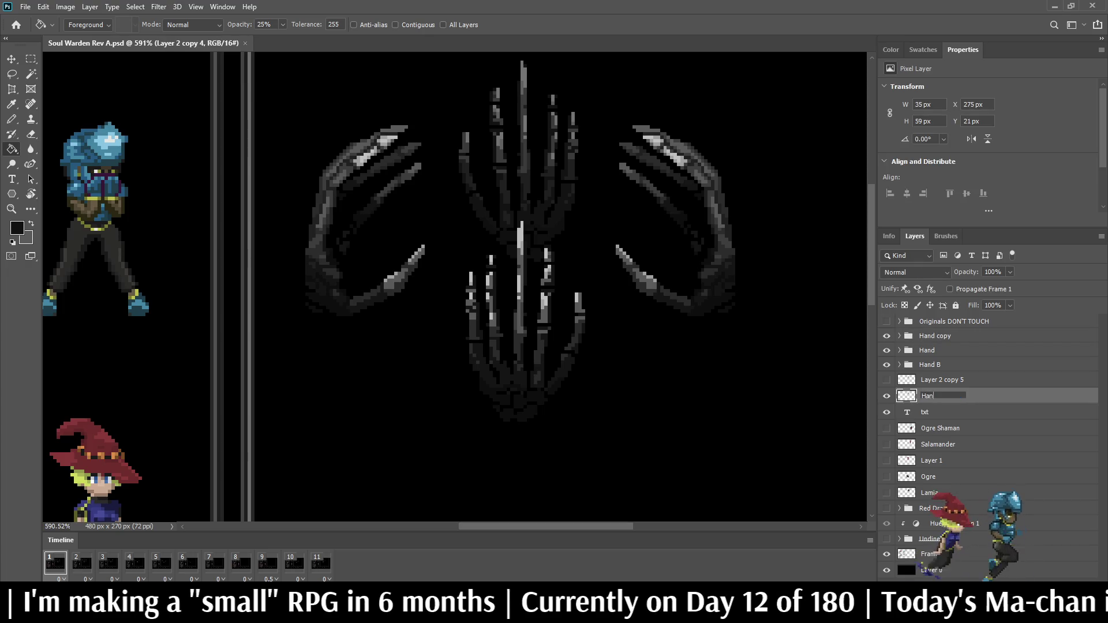
text(d C 1)
key(Return)
click(82, 564)
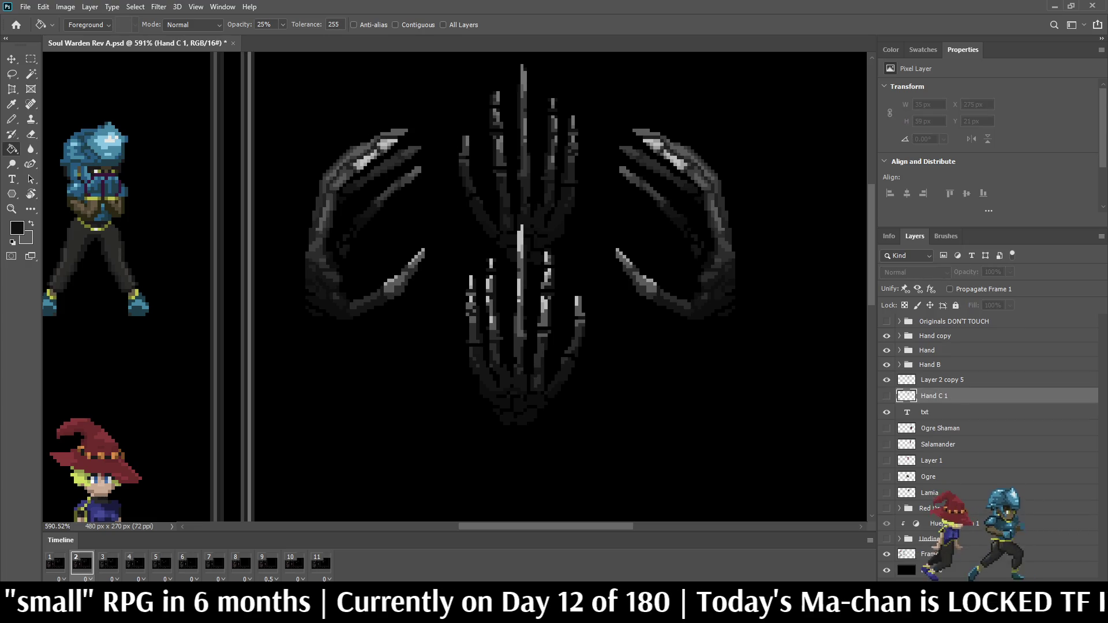
double_click(942, 380)
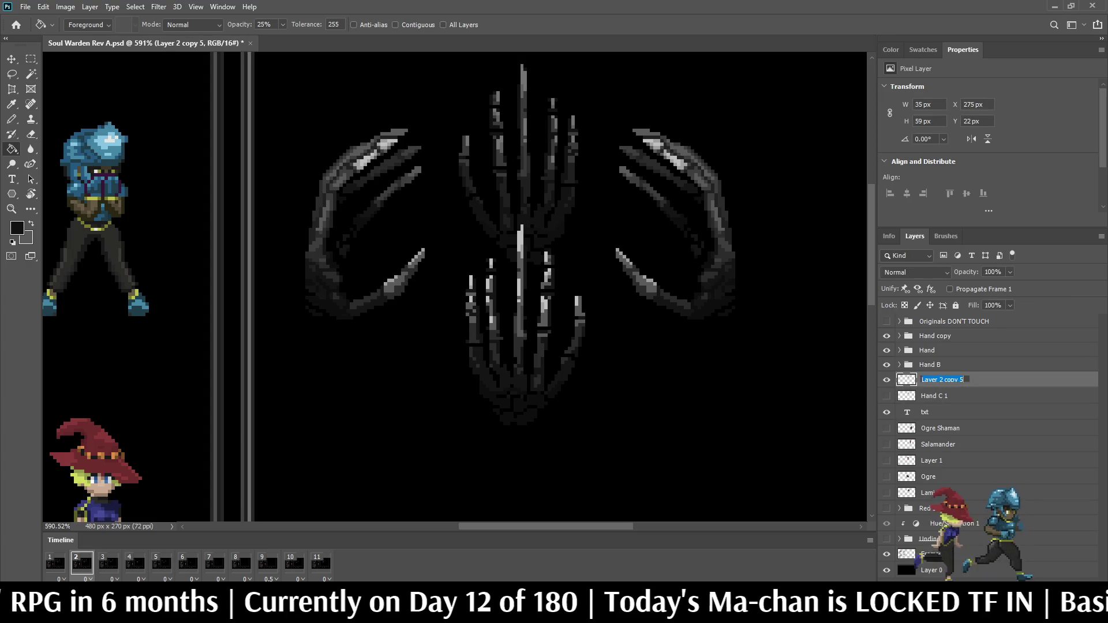
text(Hand C 2)
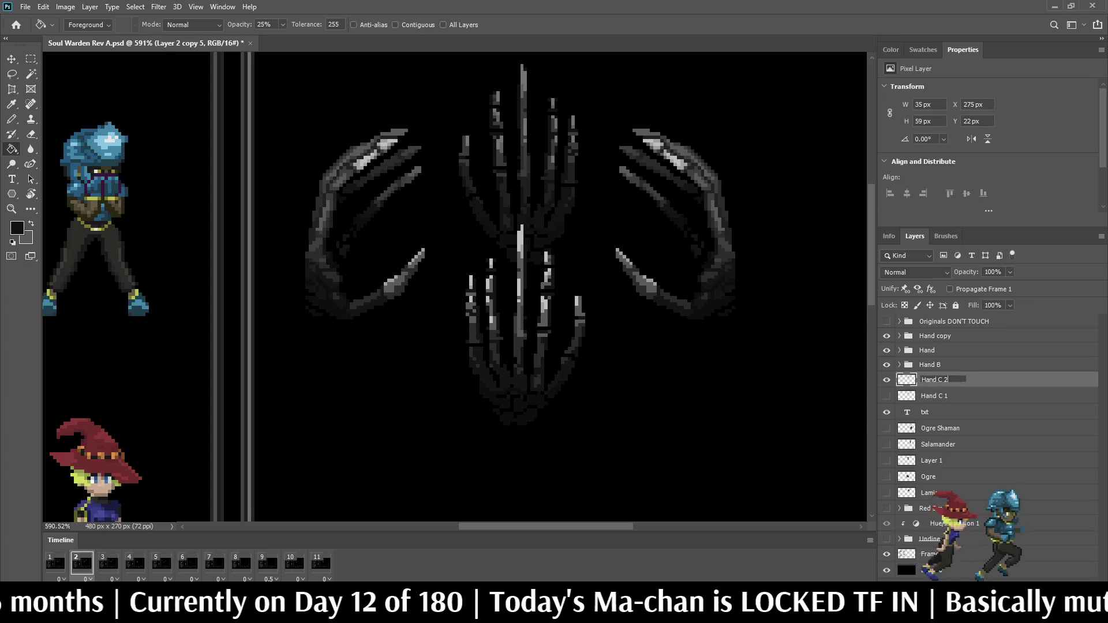
key(Return)
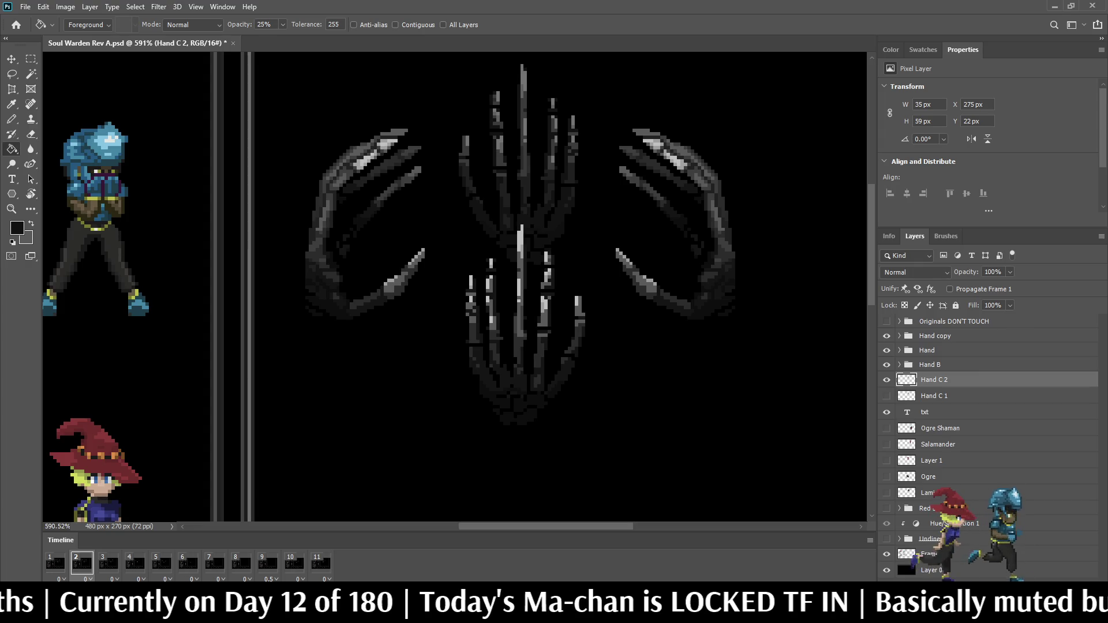
- On frame 3, duplicate Hand C 2 as 'Hand C 3' and make it visible
key(space)
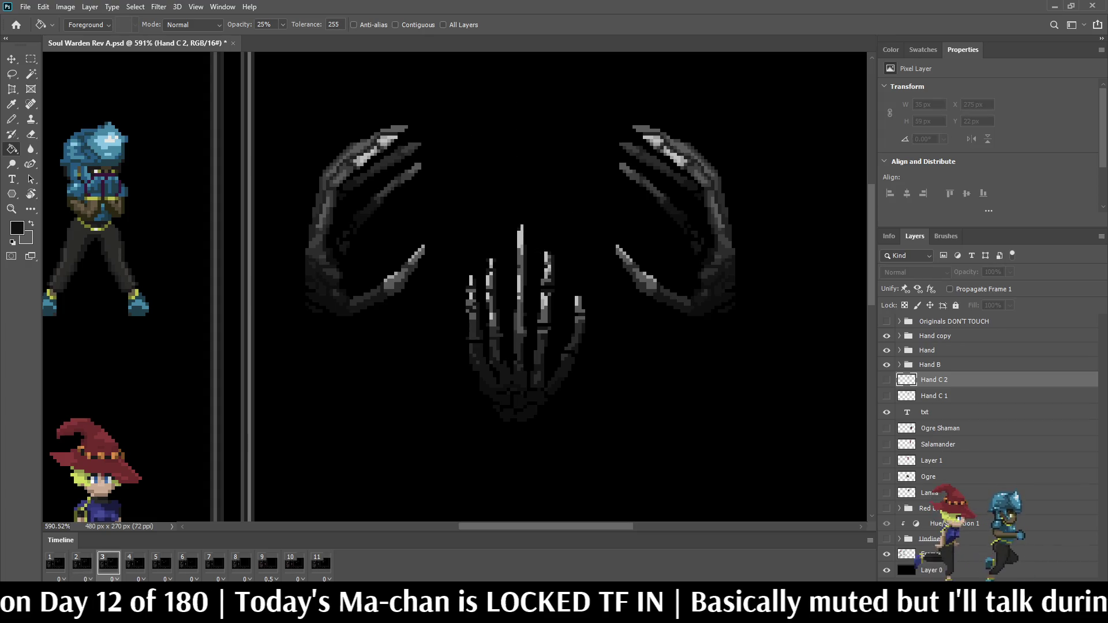
key(ctrl+j)
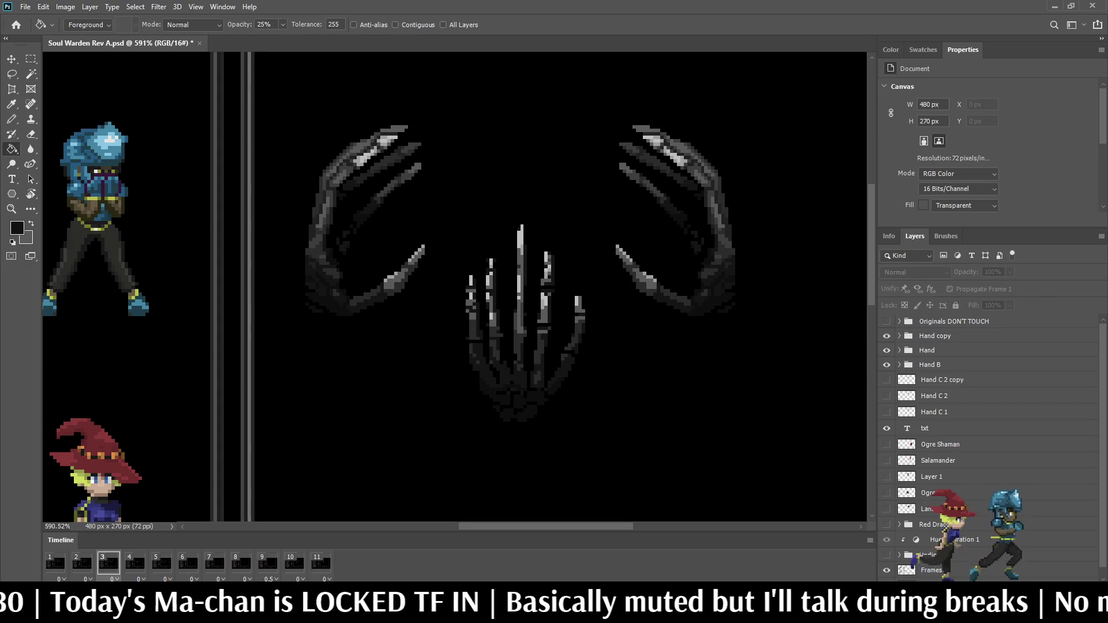
double_click(941, 379)
key(BackSpace)
key(BackSpace)
key(BackSpace)
key(BackSpace)
text(3)
key(Return)
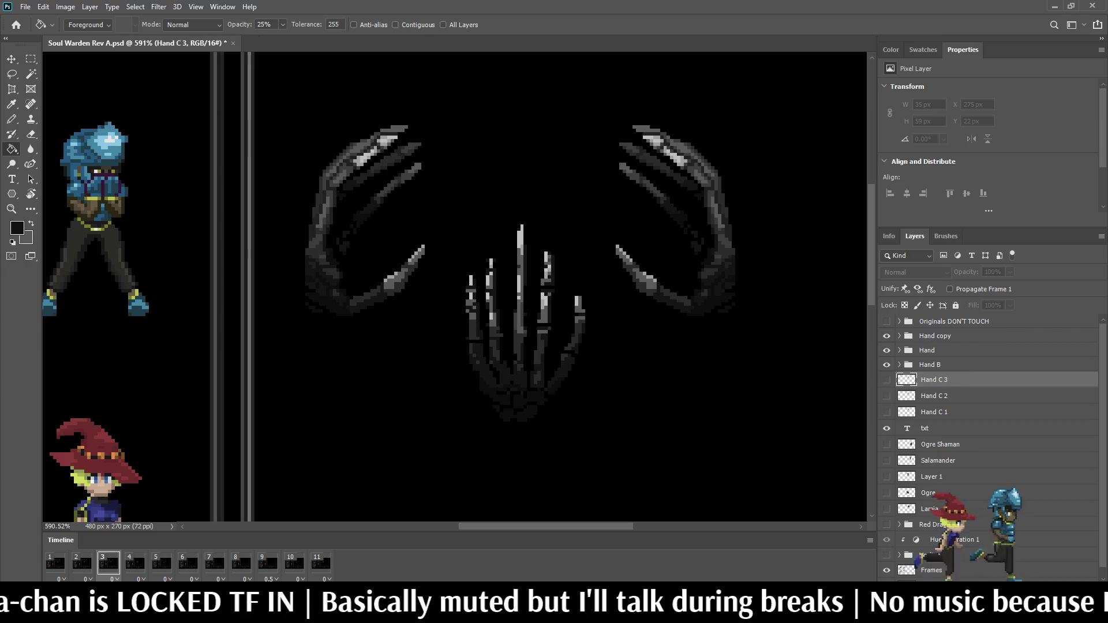
click(886, 380)
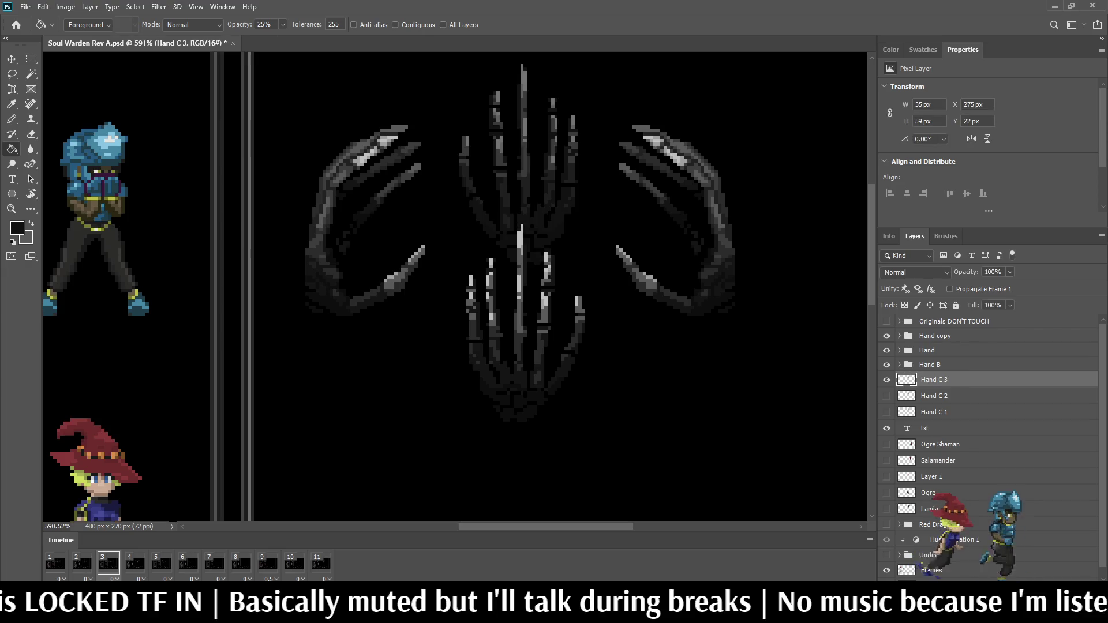
- Lasso-select the upper part of the raised hand on the Hand C 3 frame
key(l)
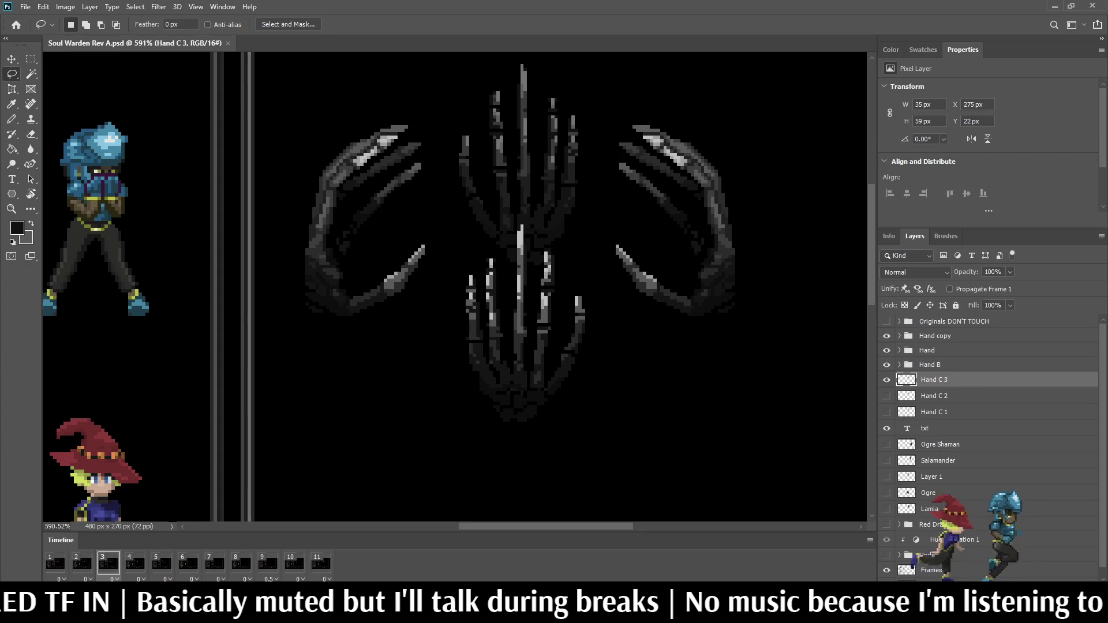
scroll(467, 144, up, 1)
scroll(467, 144, up, 1)
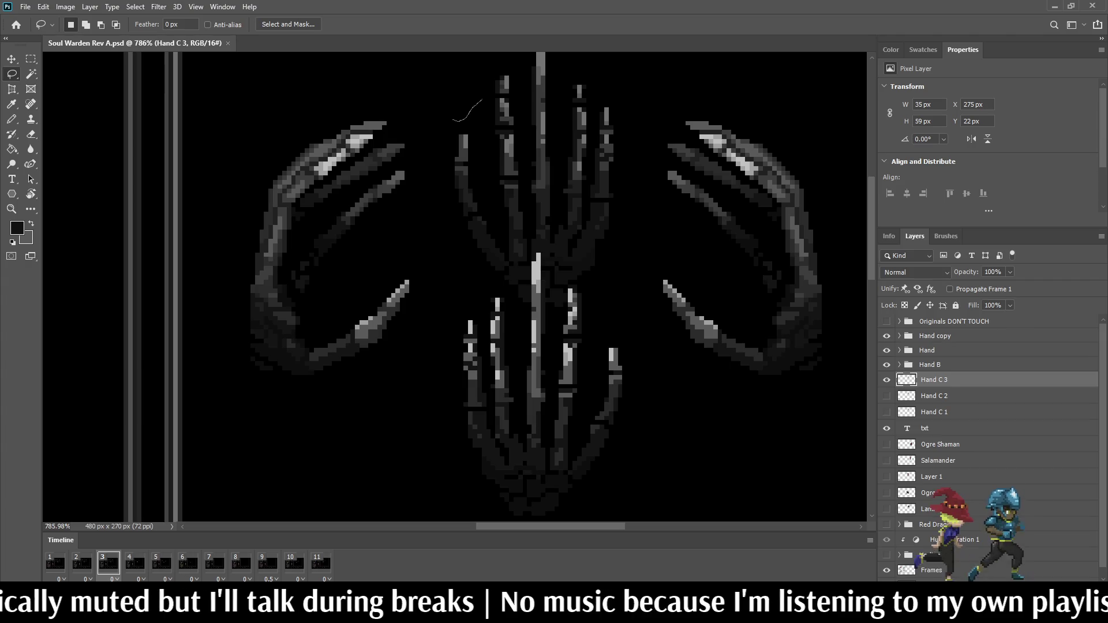
drag(496, 87, 512, 88)
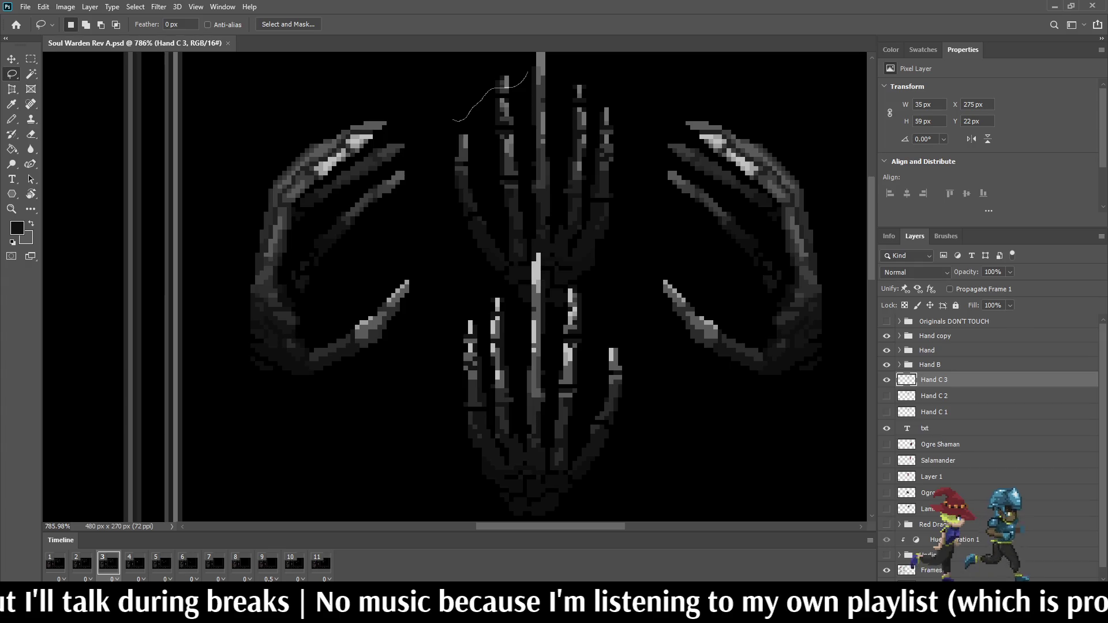
drag(534, 87, 558, 92)
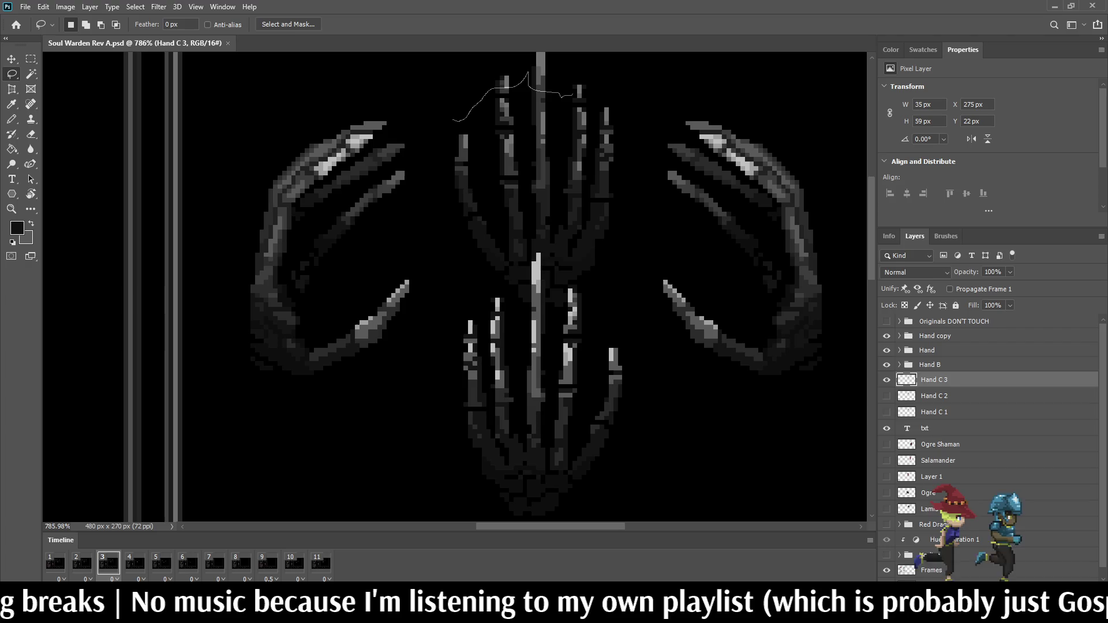
drag(579, 91, 584, 88)
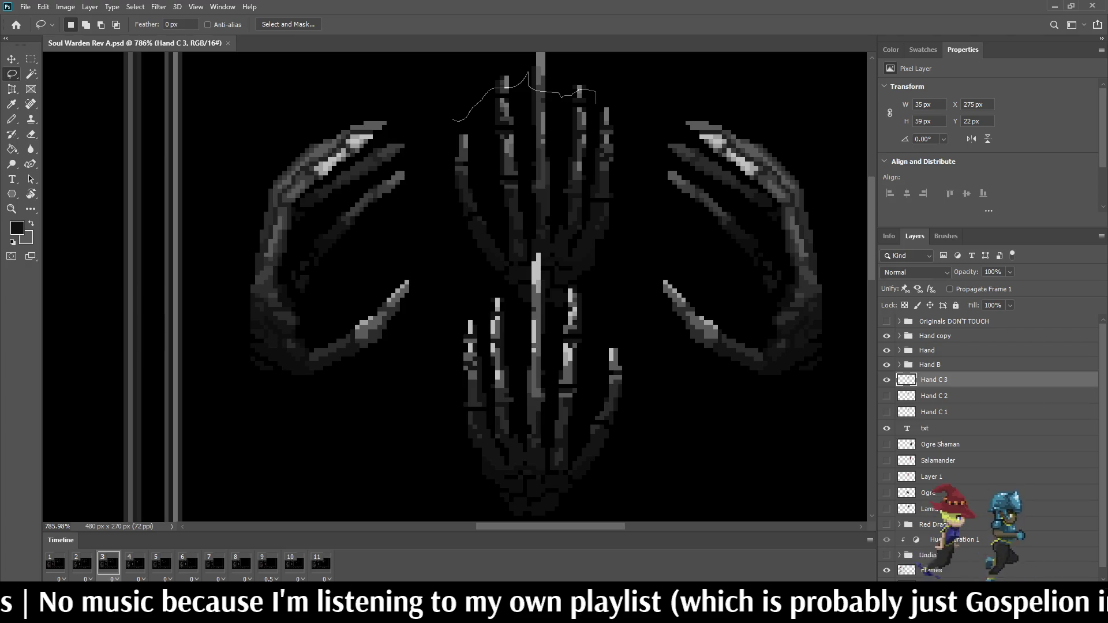
mouse_move(629, 139)
mouse_down()
mouse_move(642, 181)
mouse_move(641, 320)
mouse_move(454, 346)
mouse_move(437, 171)
mouse_move(445, 122)
mouse_up()
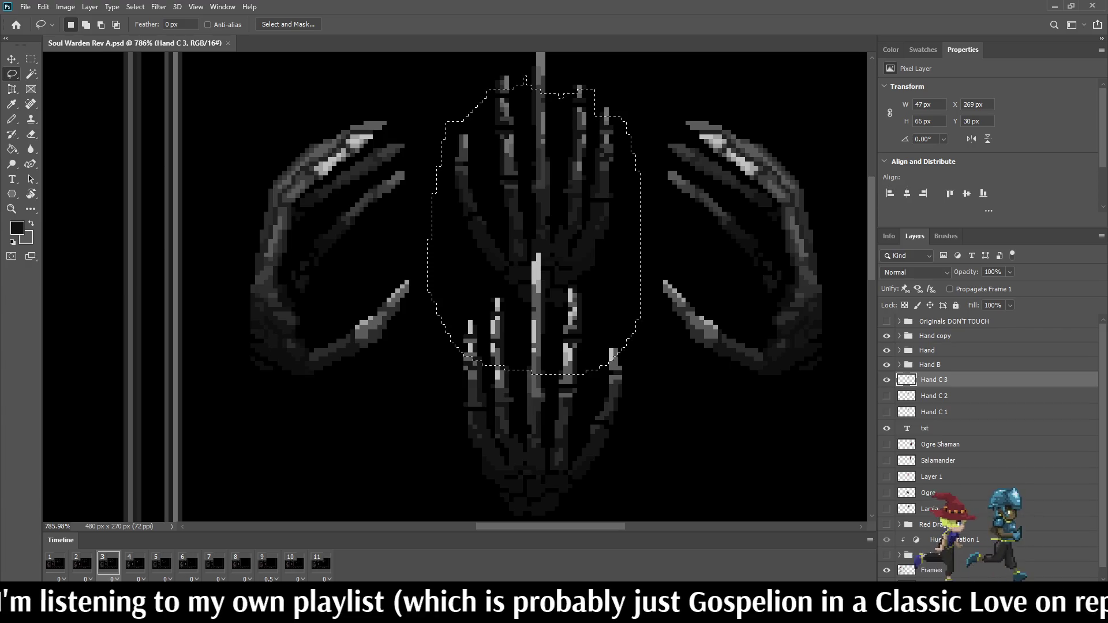
- Transform and commit the selected hand part, deselect, then fit the canvas and play the animation
key(ctrl+t)
key(Return)
key(ctrl+d)
key(ctrl+0)
key(space)
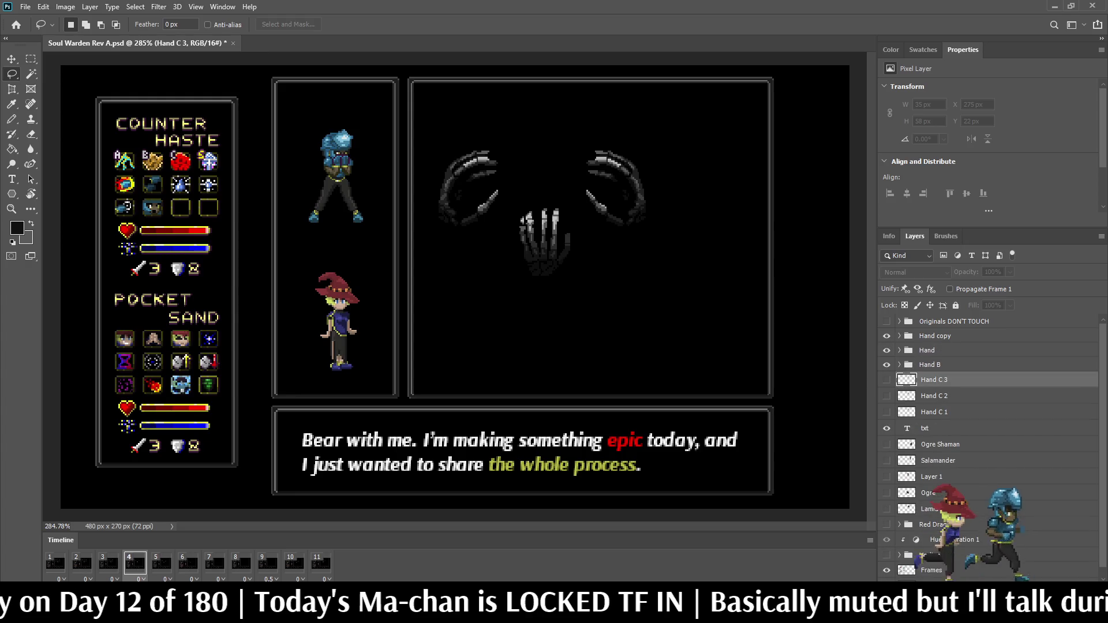
- Duplicate Layer 3 in Hand B as Layer 3 copy 7, move it above the Hand group and show it
click(899, 365)
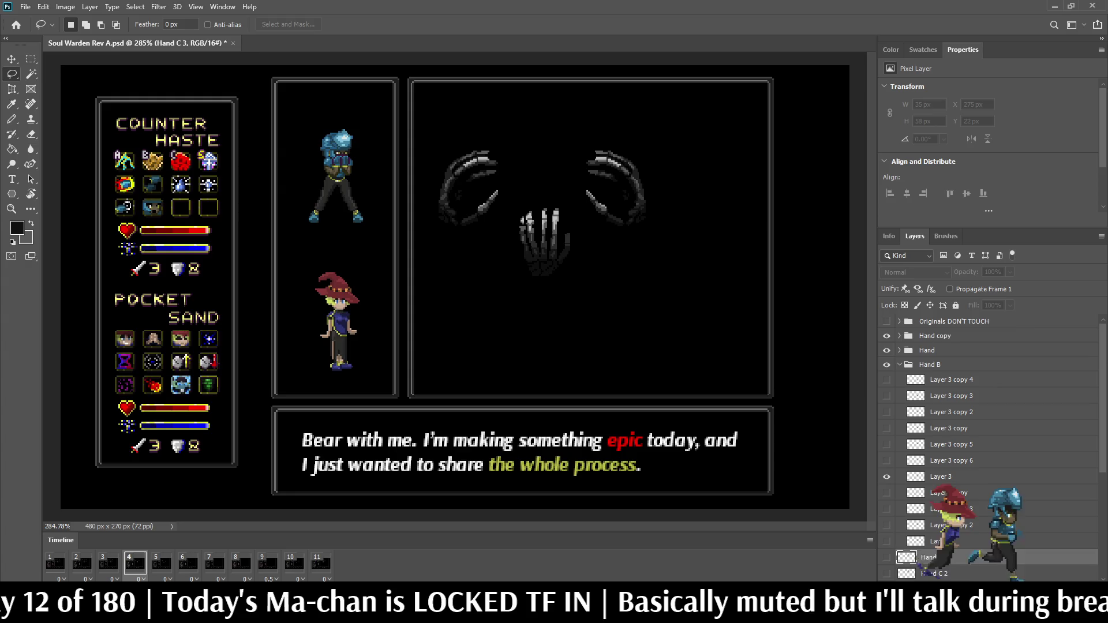
scroll(981, 450, down, 1)
click(940, 448)
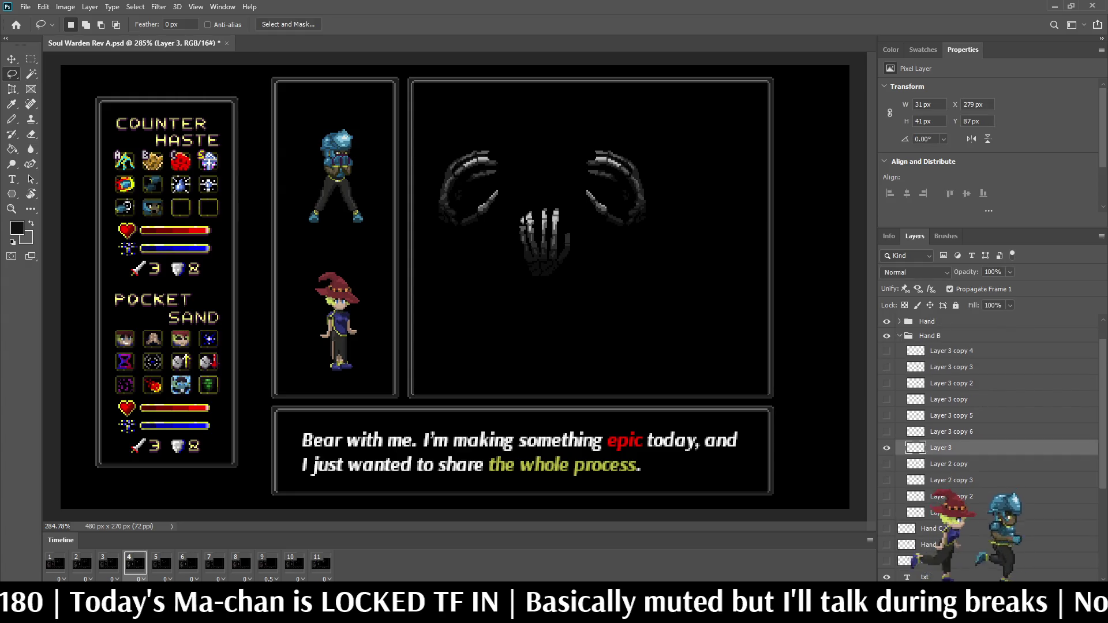
key(ctrl+j)
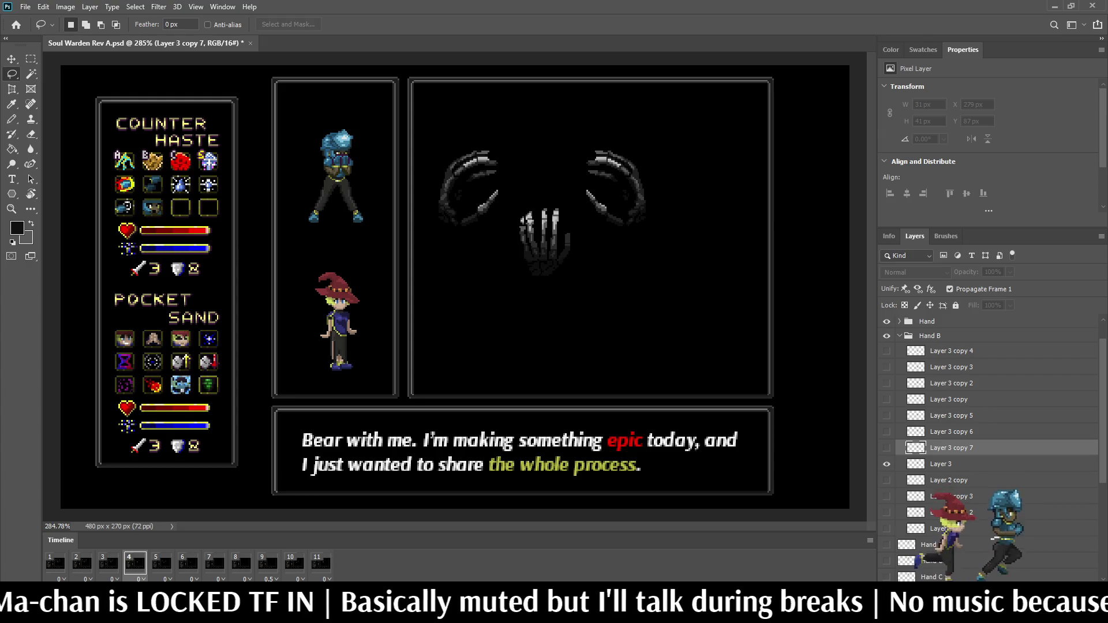
mouse_move(947, 448)
mouse_down()
mouse_move(912, 540)
mouse_move(923, 538)
mouse_up()
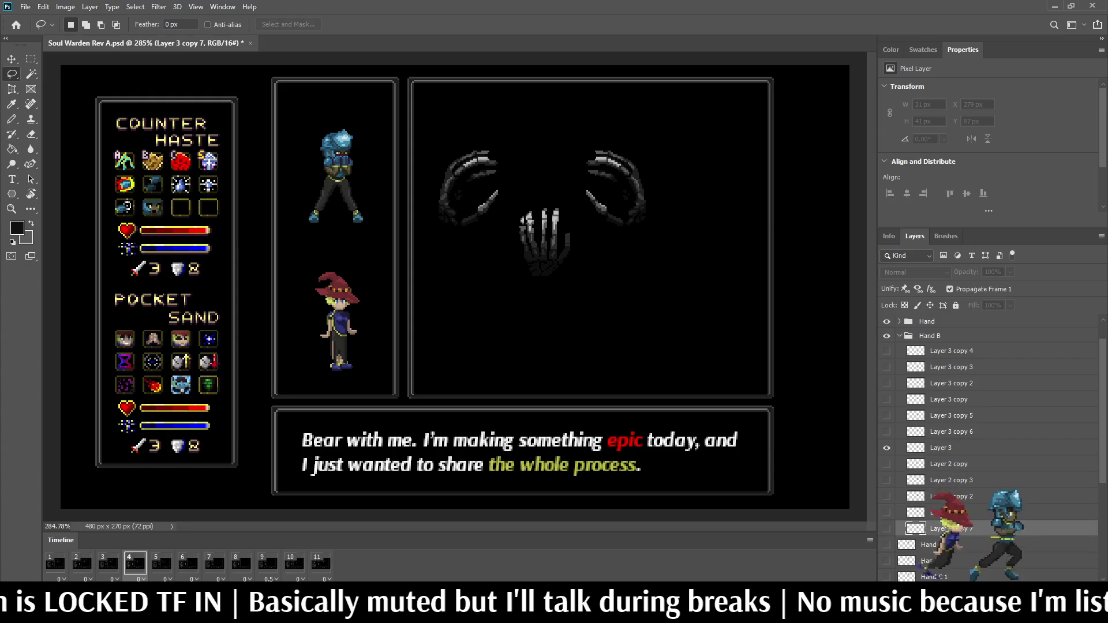
click(886, 528)
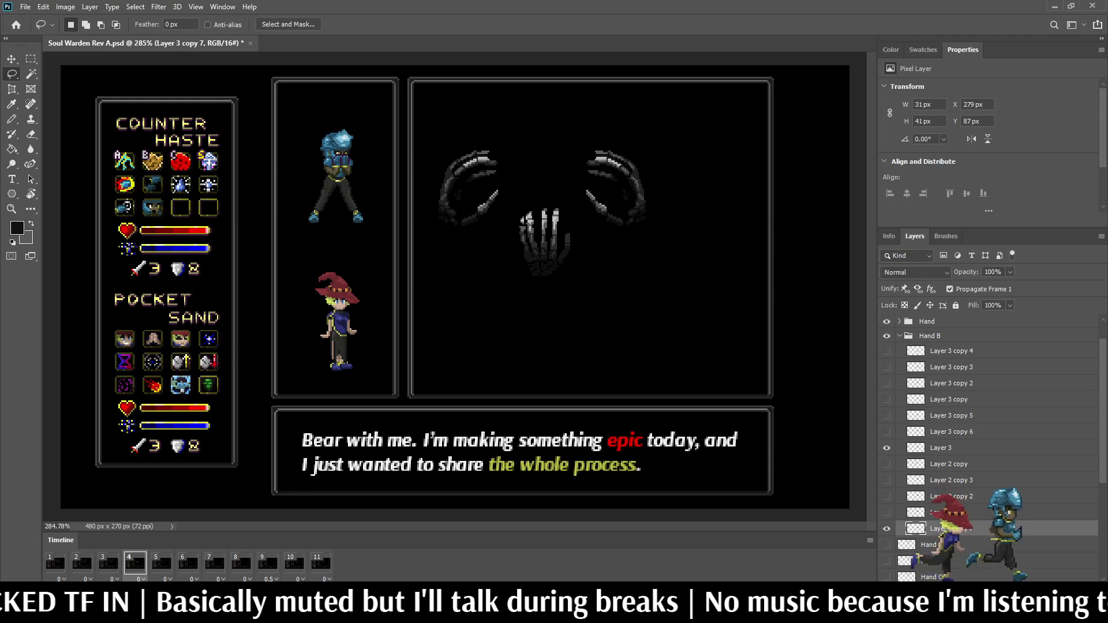
- Move the Layer 3 copy 7 hand up 40 px, flip it horizontally, and nudge it up 5 px
key(ctrl+t)
key(shift+Up)
key(shift+Up)
key(shift+Up)
key(shift+Up)
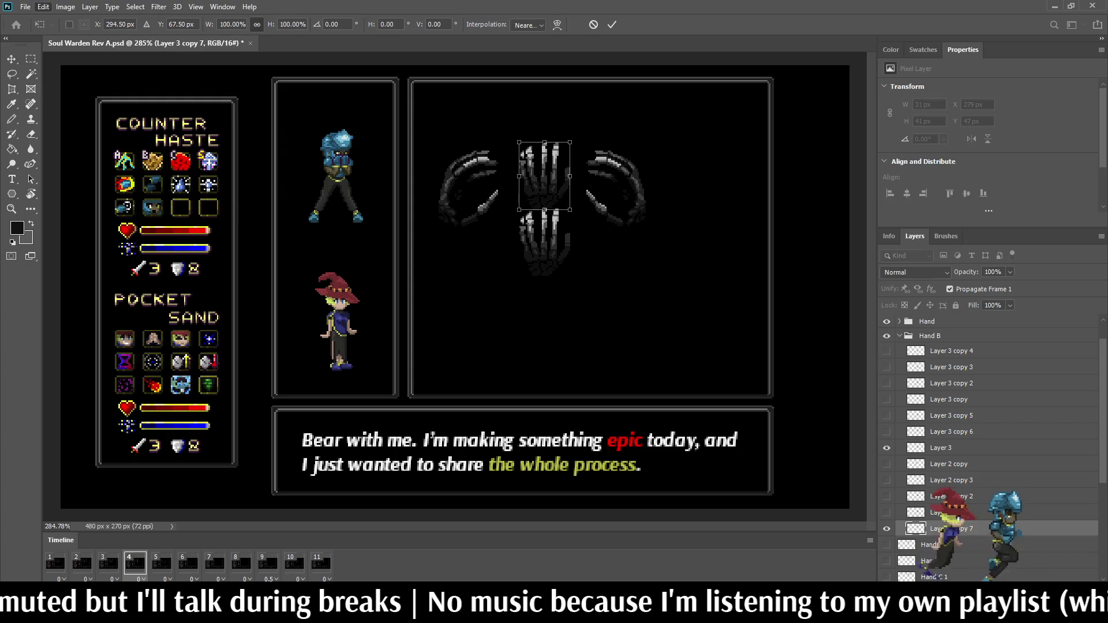
key(alt+e)
key(a)
key(h)
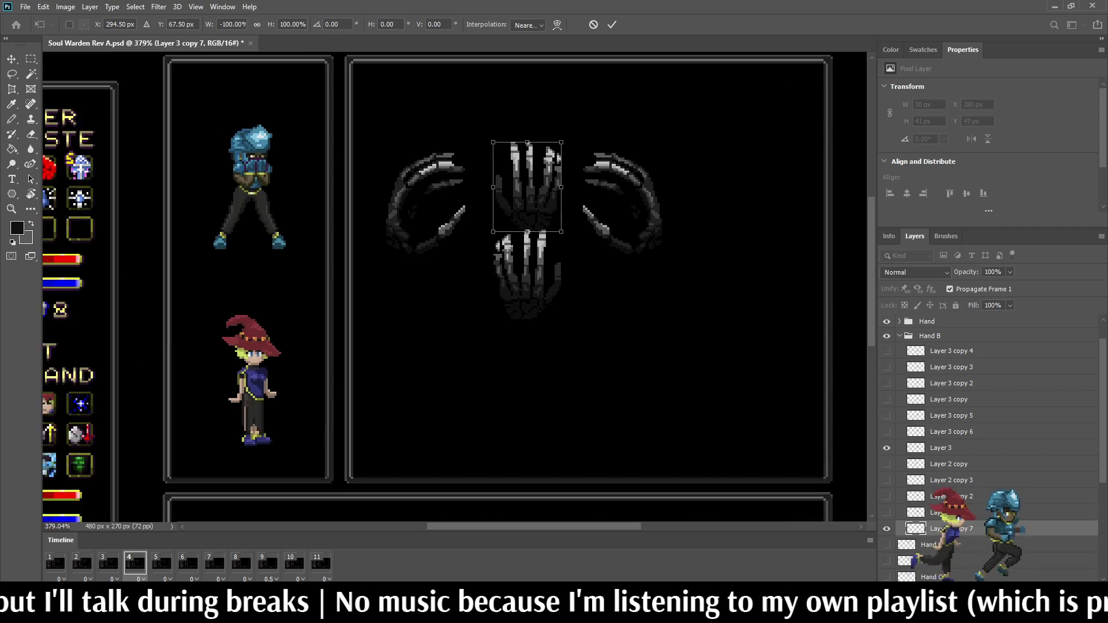
scroll(604, 128, up, 2)
key(Up)
key(Up)
key(Up)
key(Up)
key(Up)
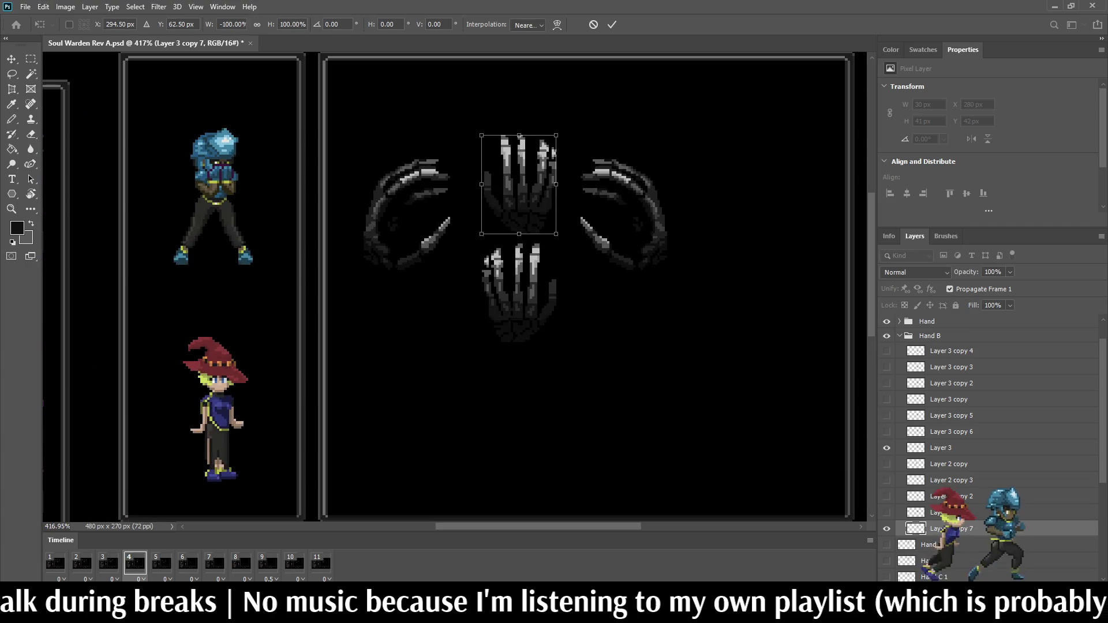
key(Return)
- Zoom in on the mirrored hand with the Eyedropper ready for sampling colours
key(l)
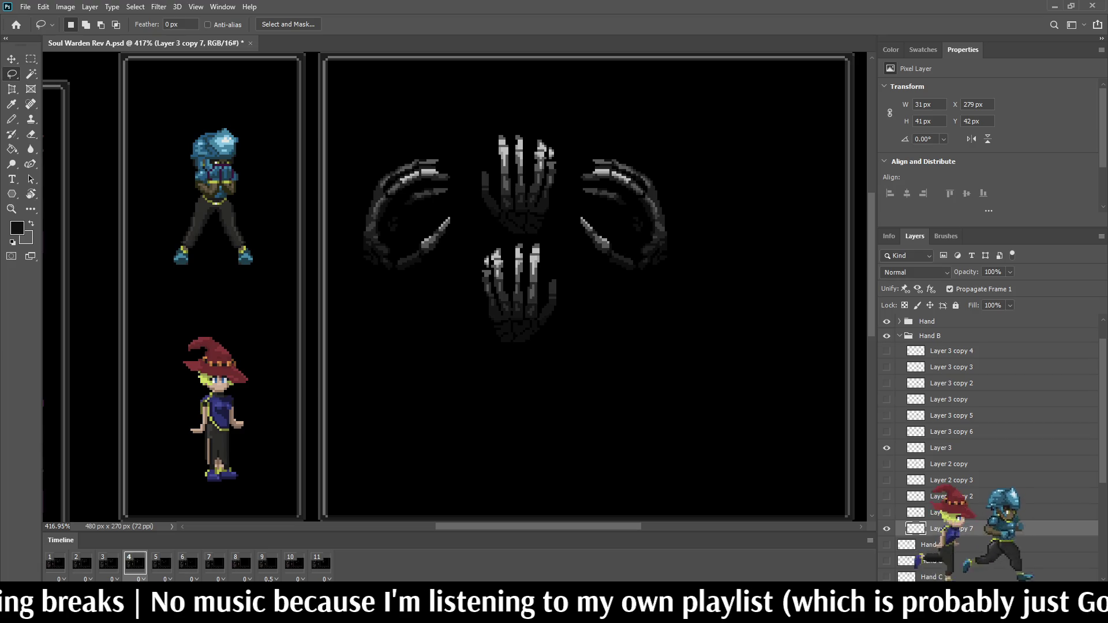
scroll(564, 166, down, 2)
key(i)
scroll(513, 158, up, 2)
scroll(514, 158, up, 2)
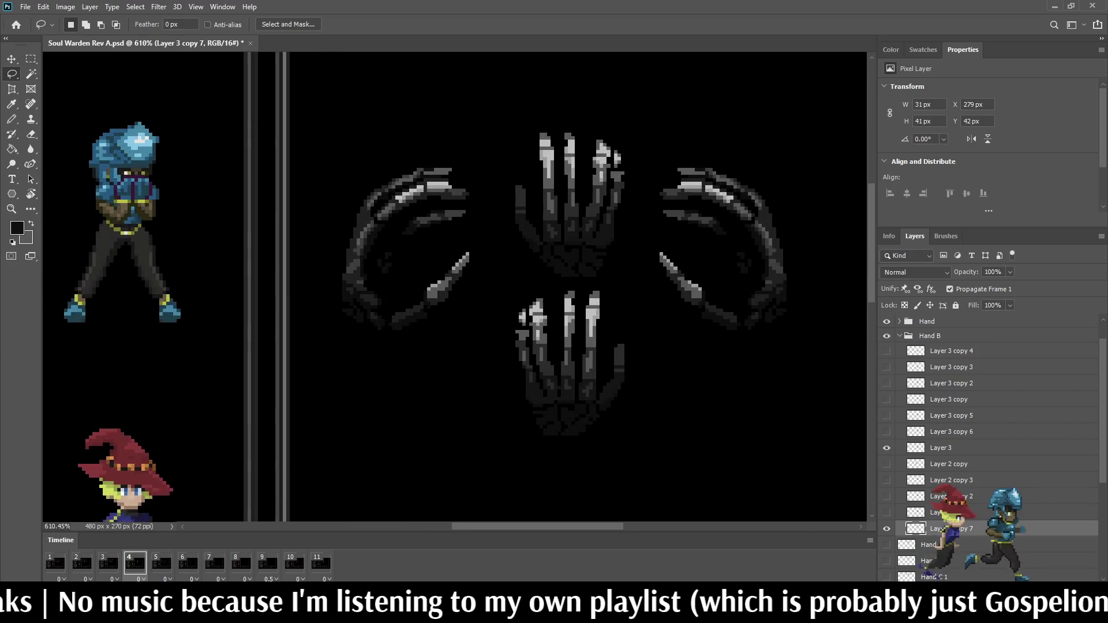
scroll(513, 157, up, 1)
scroll(513, 158, up, 1)
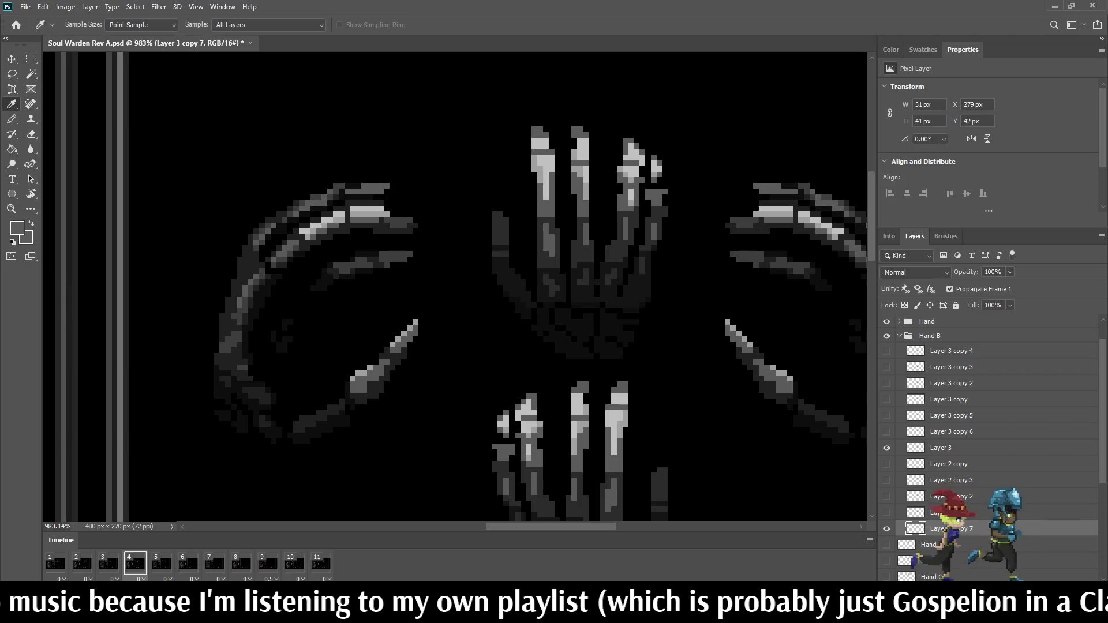
- Move Layer 3 copy 7 out of the Hand B group with the Pencil selected
key(b)
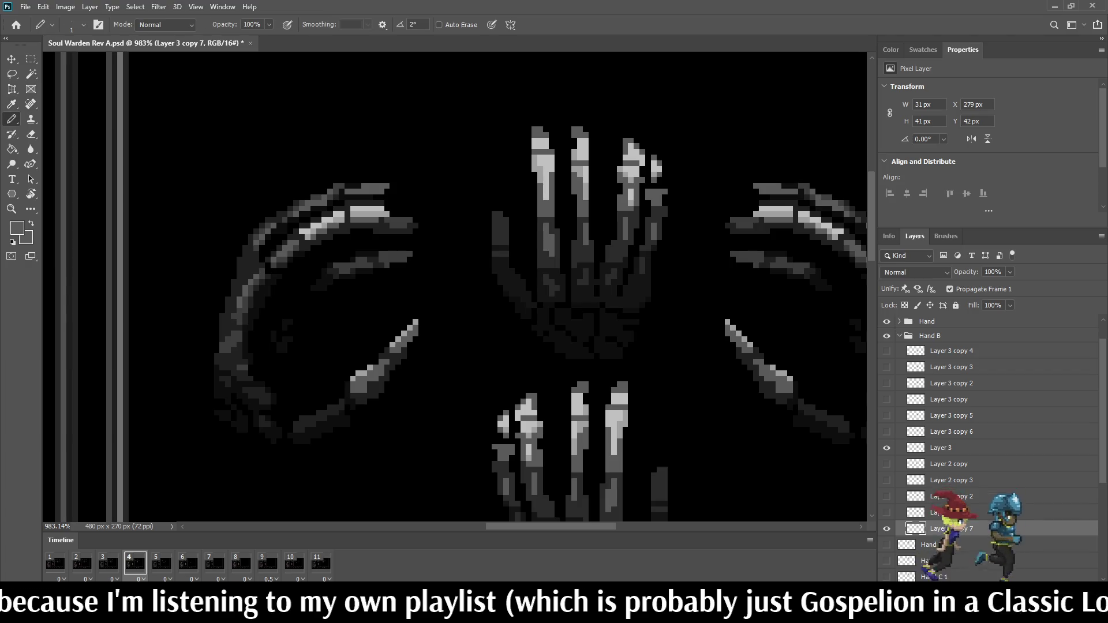
scroll(980, 445, down, 2)
drag(946, 485, 946, 494)
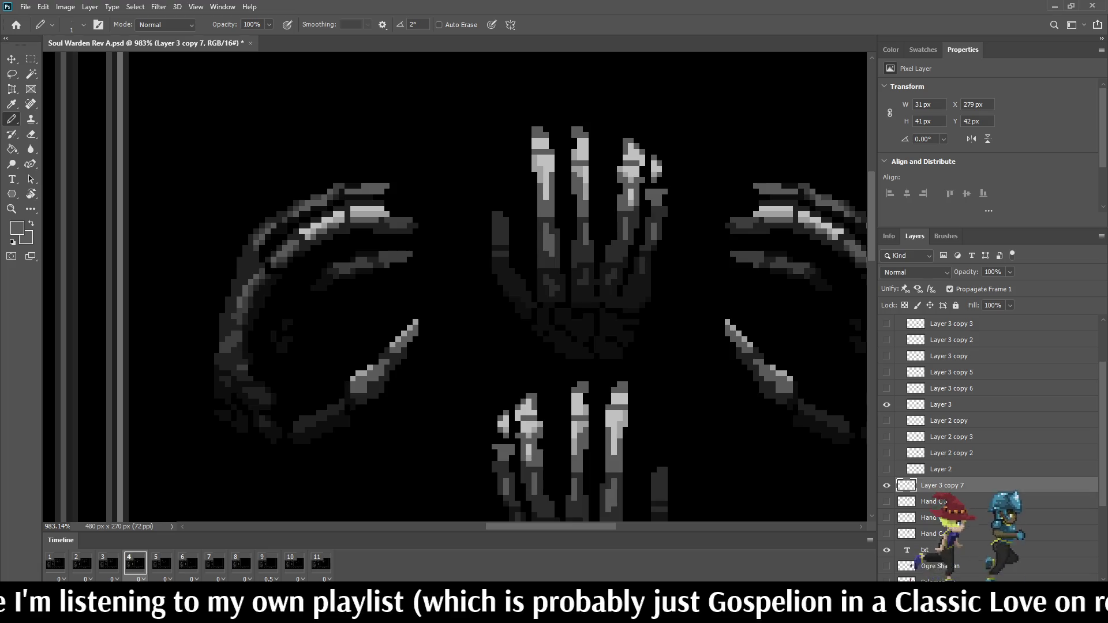
scroll(542, 179, up, 2)
scroll(541, 179, up, 1)
- Darken shading pixels across the leftmost, middle and ring fingers
drag(529, 150, 560, 150)
click(559, 140)
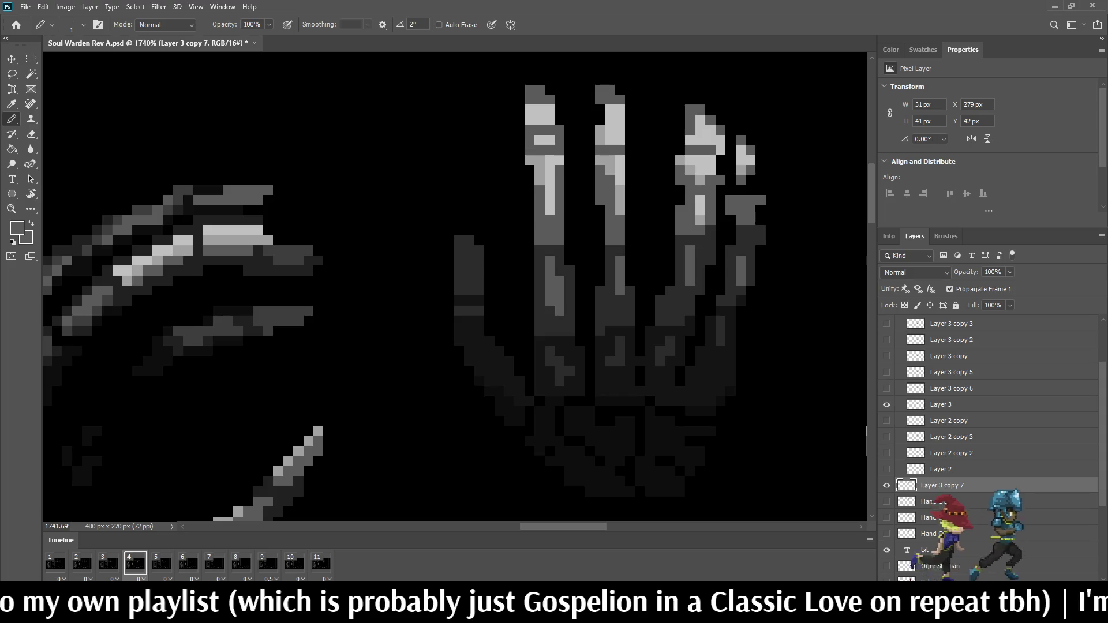
click(600, 140)
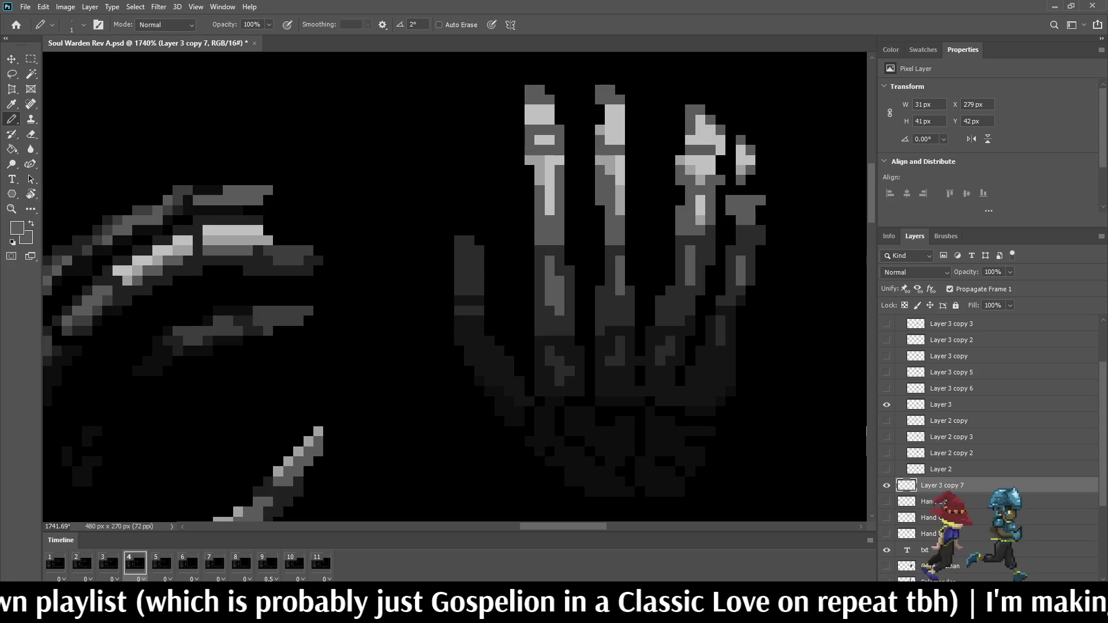
click(620, 140)
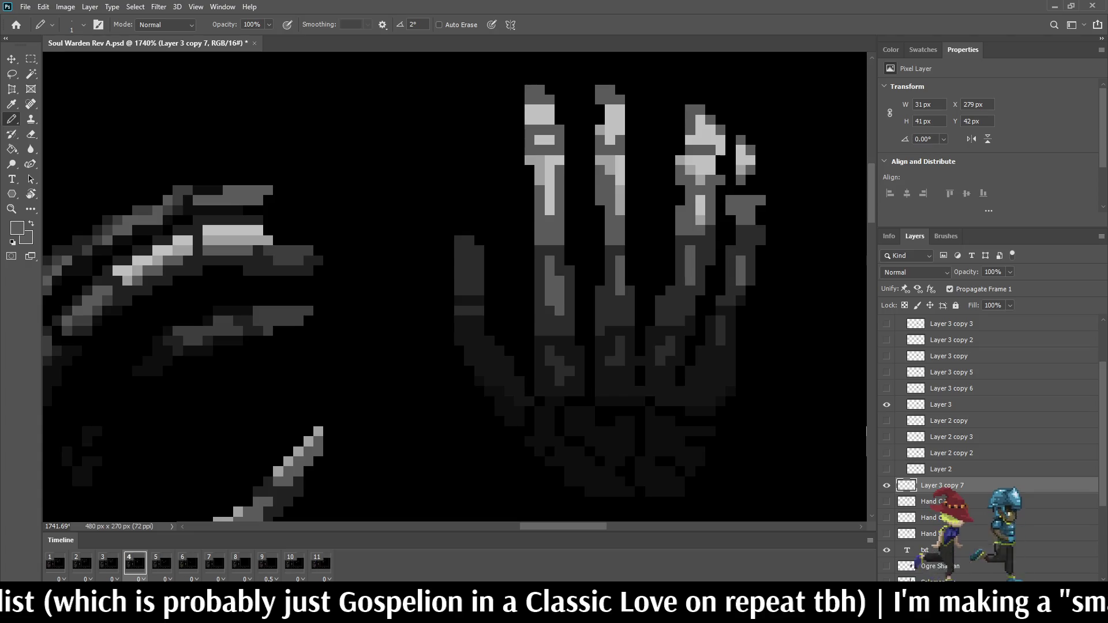
drag(685, 164, 750, 161)
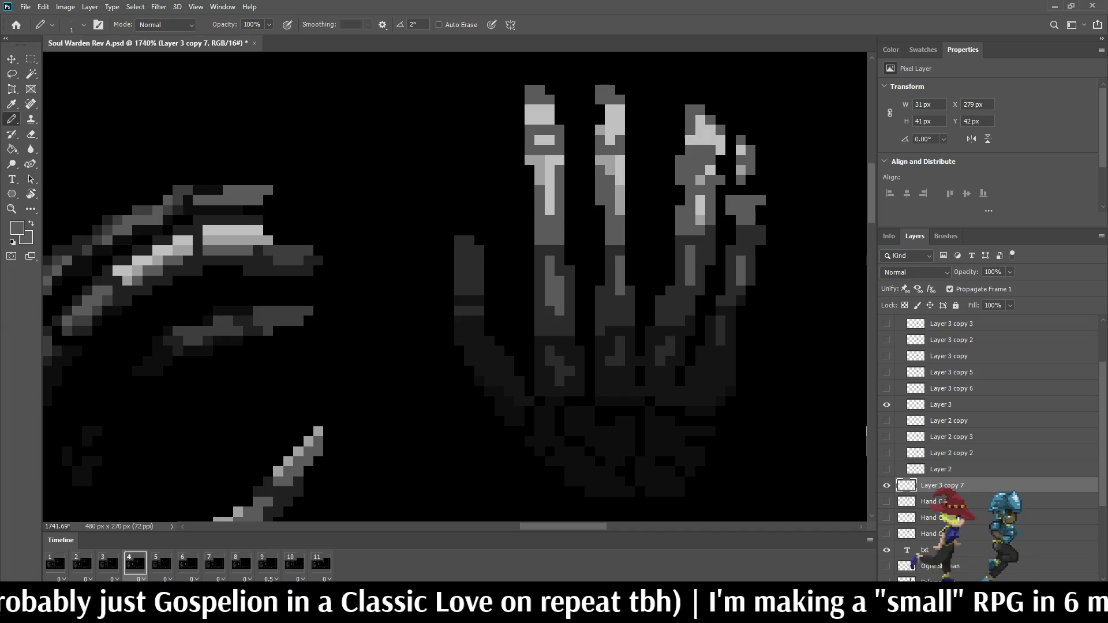
- Sample a lighter grey and lighten the index, ring and pinky fingertip pixels
key(i)
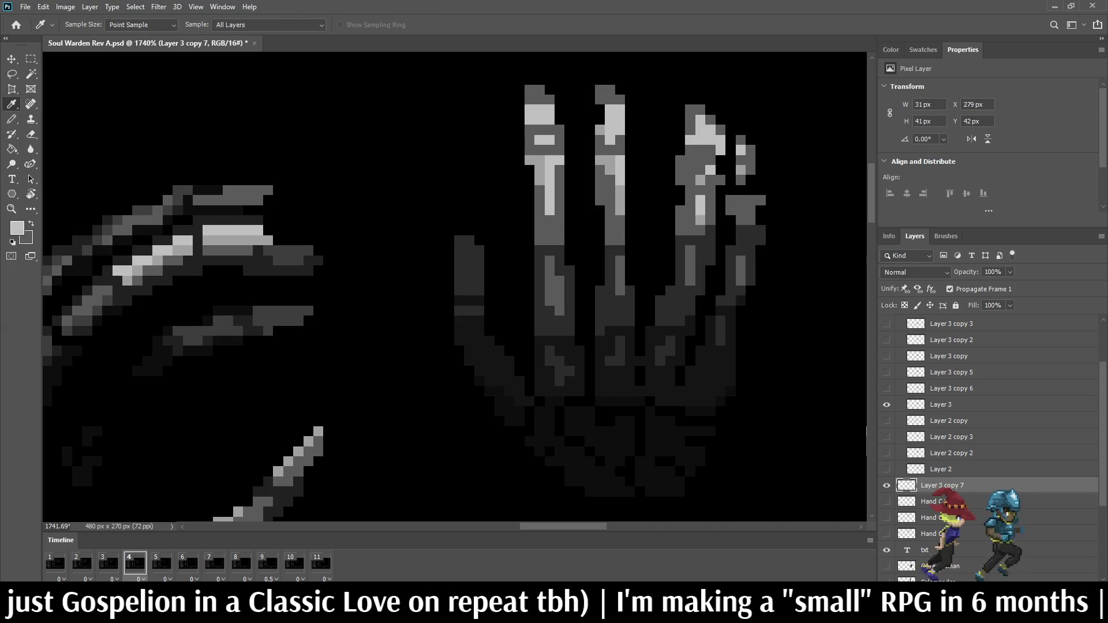
key(b)
drag(539, 130, 600, 140)
click(529, 130)
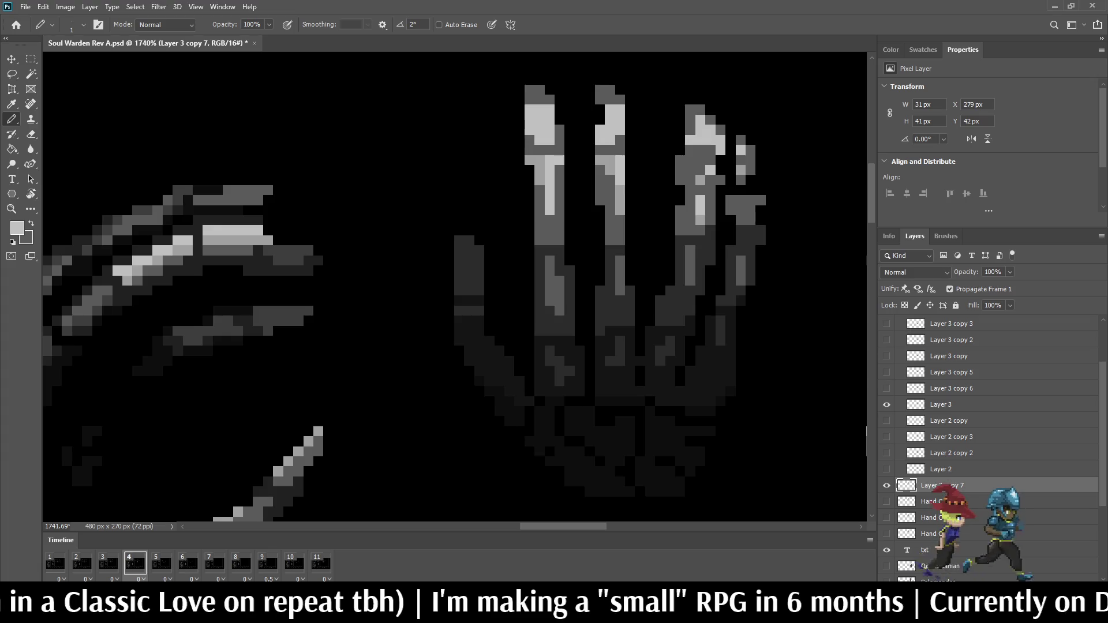
drag(690, 146, 701, 147)
click(680, 161)
click(690, 161)
click(711, 149)
click(741, 140)
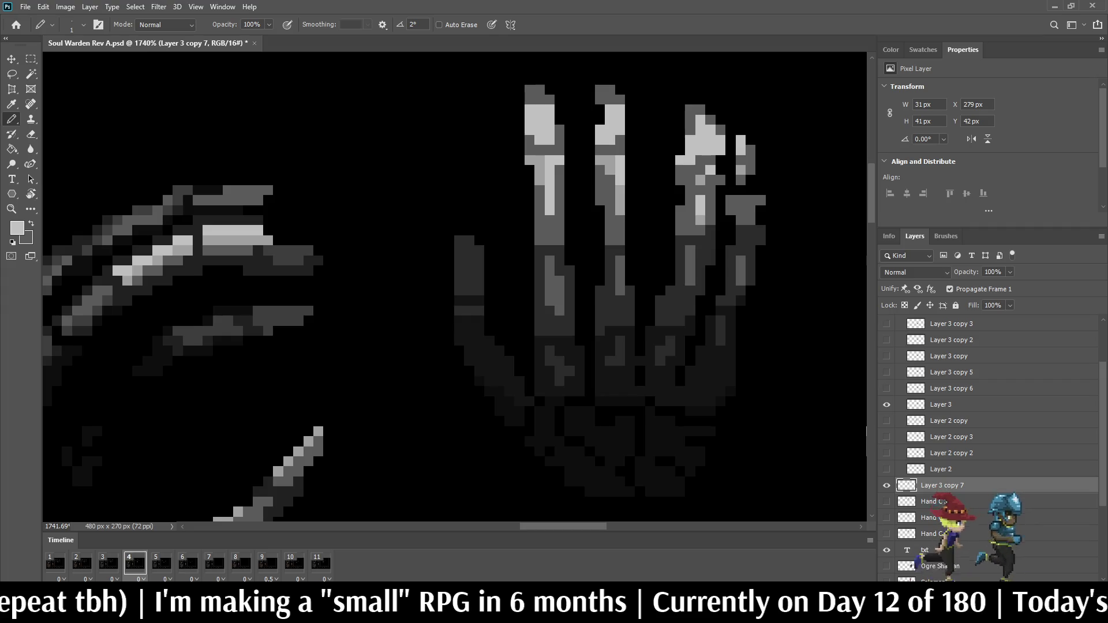
- Lighten more fingertip pixels, including two on the middle finger
scroll(692, 132, down, 10)
scroll(638, 233, up, 7)
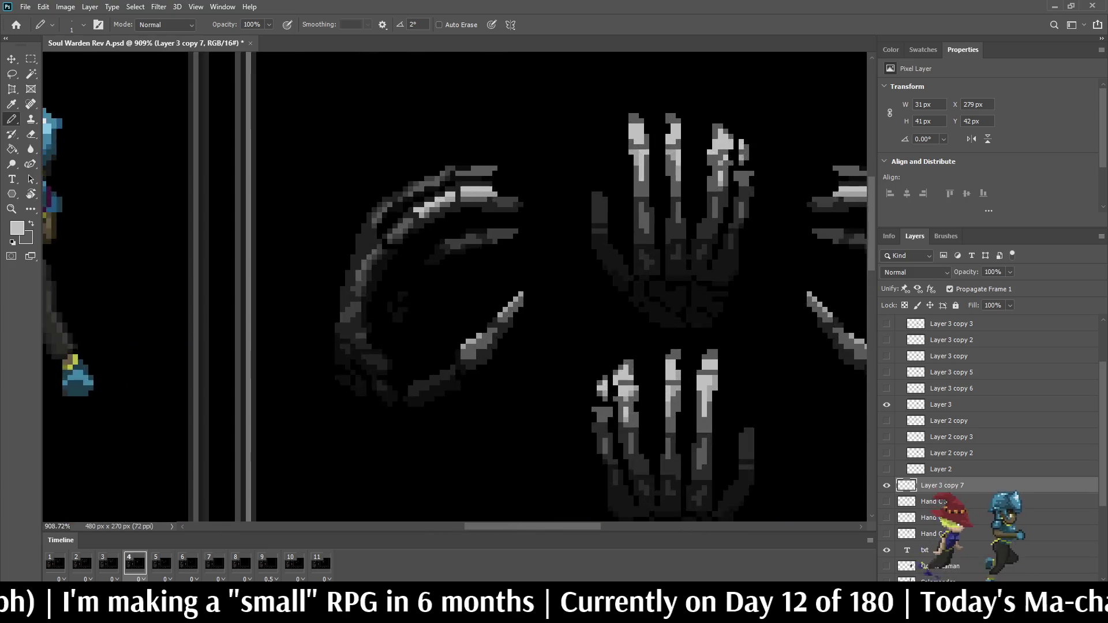
click(641, 159)
click(649, 159)
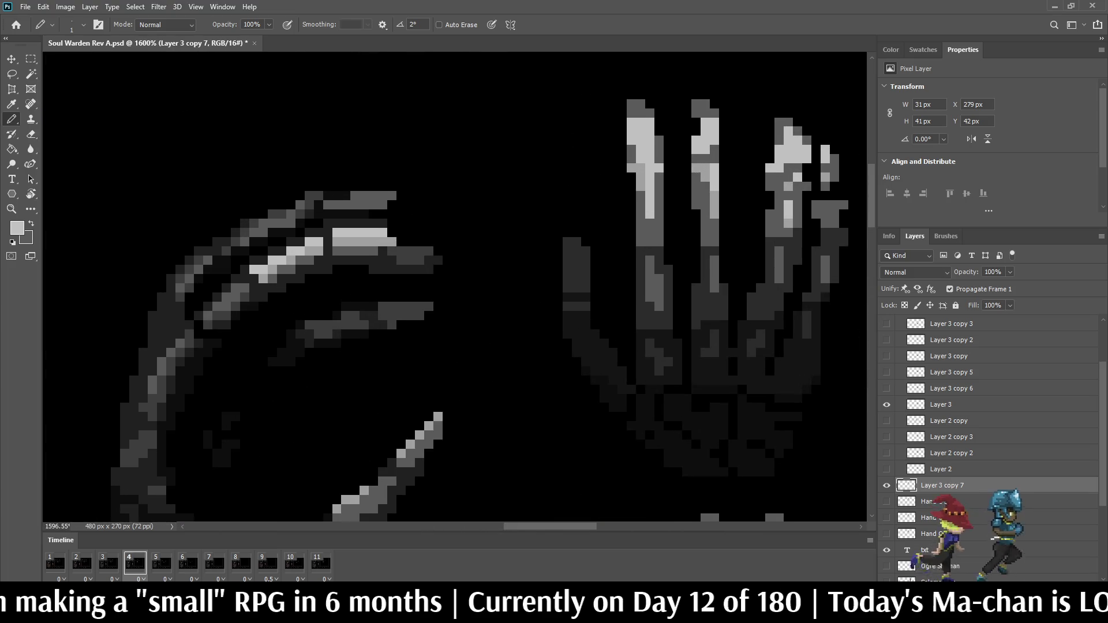
click(701, 159)
click(715, 159)
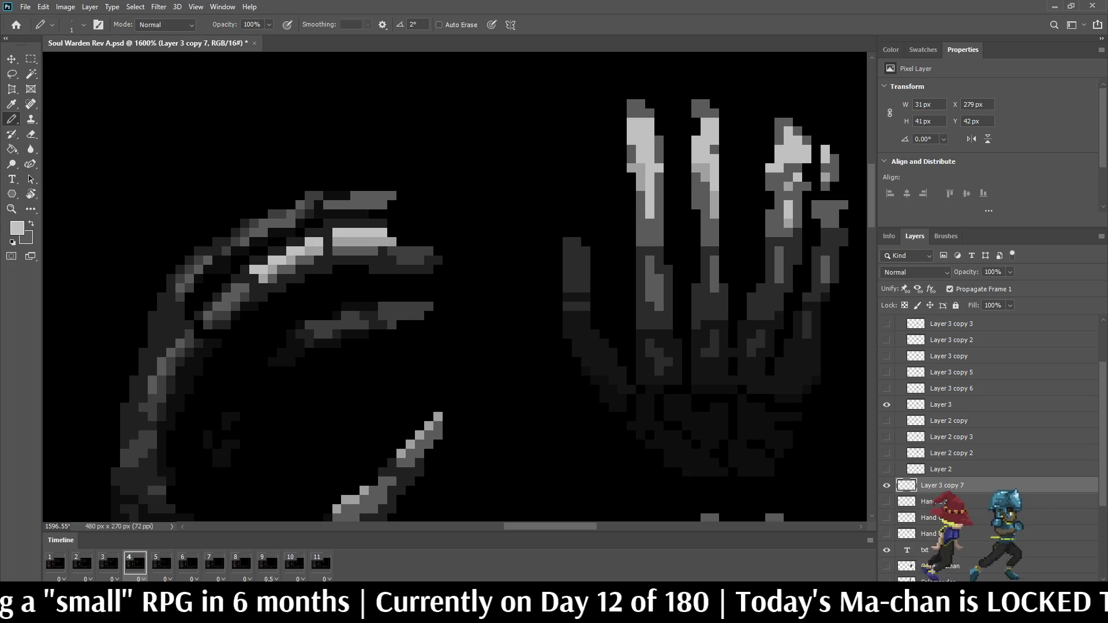
scroll(756, 185, down, 6)
scroll(755, 184, up, 4)
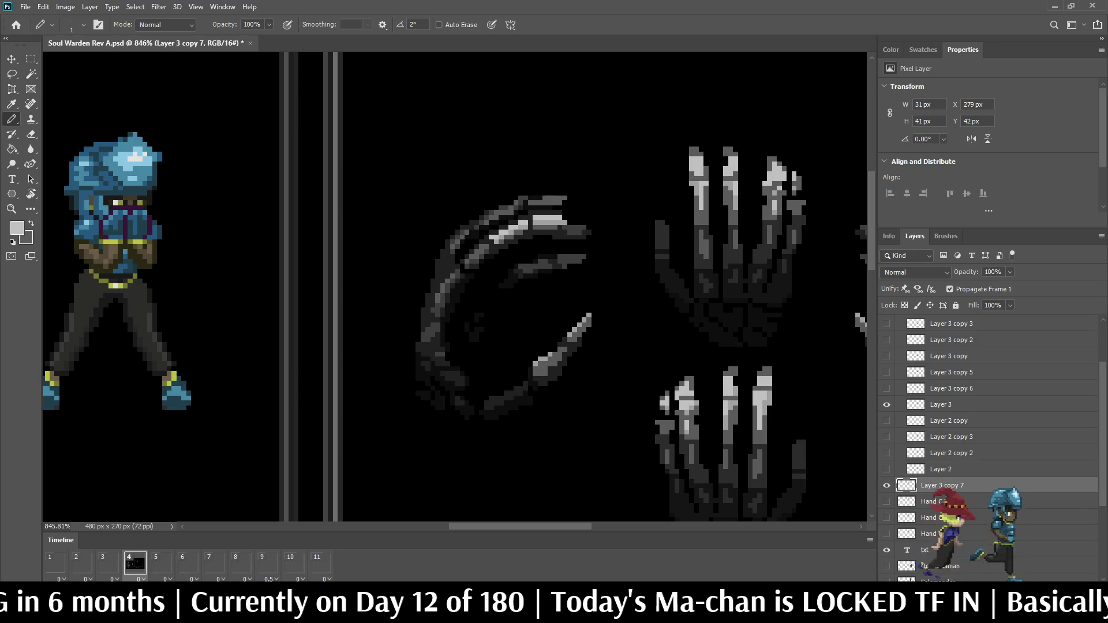
scroll(812, 154, down, 2)
scroll(812, 154, up, 2)
scroll(813, 154, up, 2)
- Erase stray pixels at the fingertips and atop the middle and ring fingers
key(e)
click(582, 145)
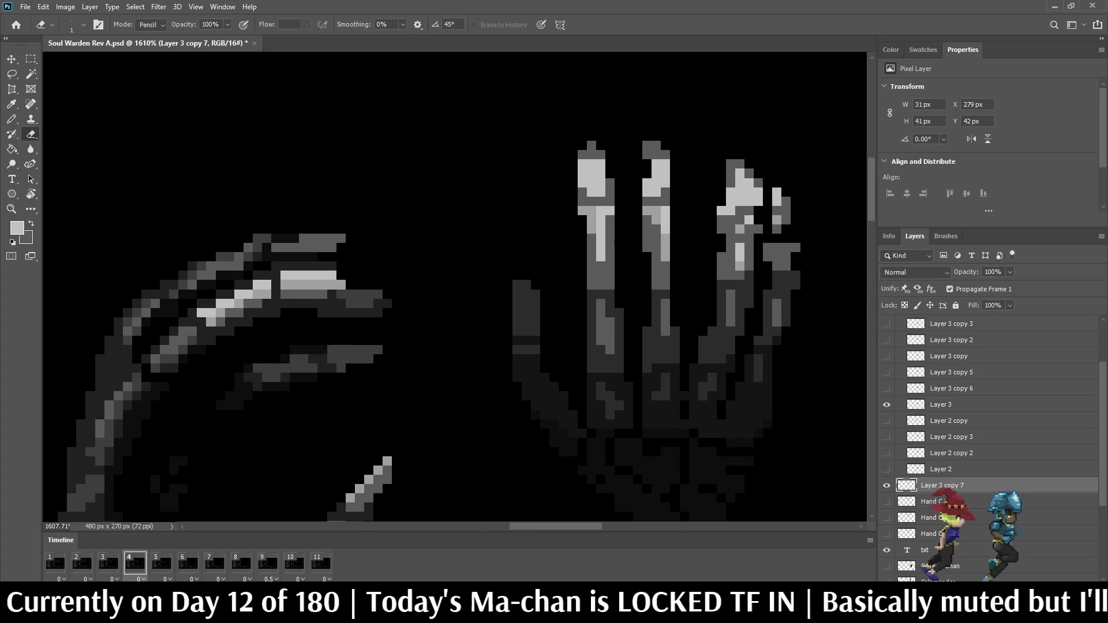
click(582, 154)
click(592, 146)
click(647, 145)
click(657, 145)
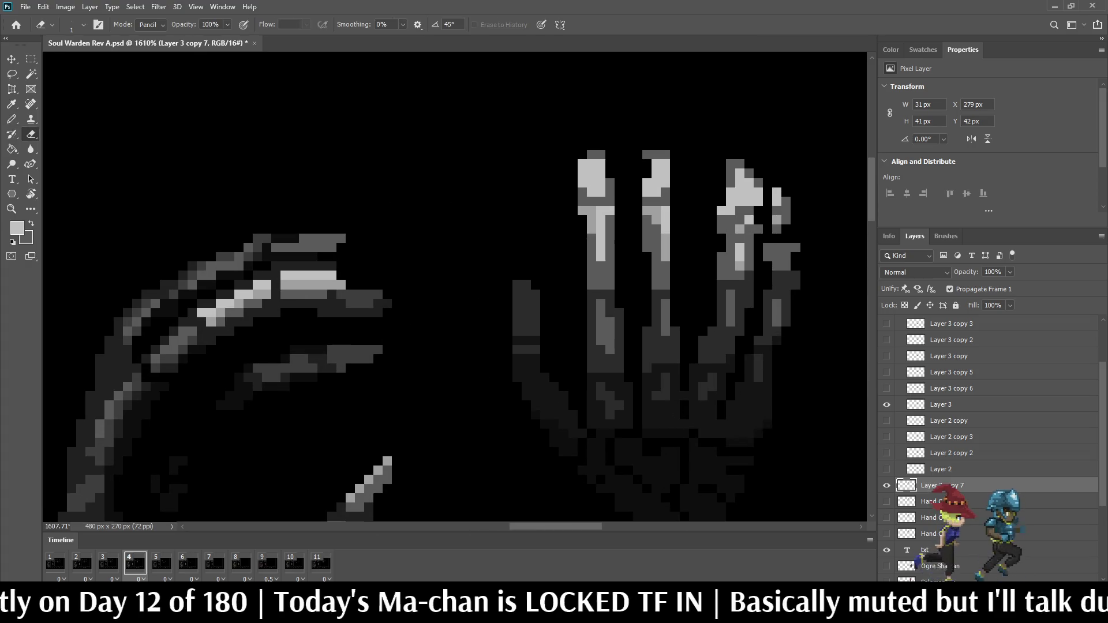
click(731, 164)
click(739, 165)
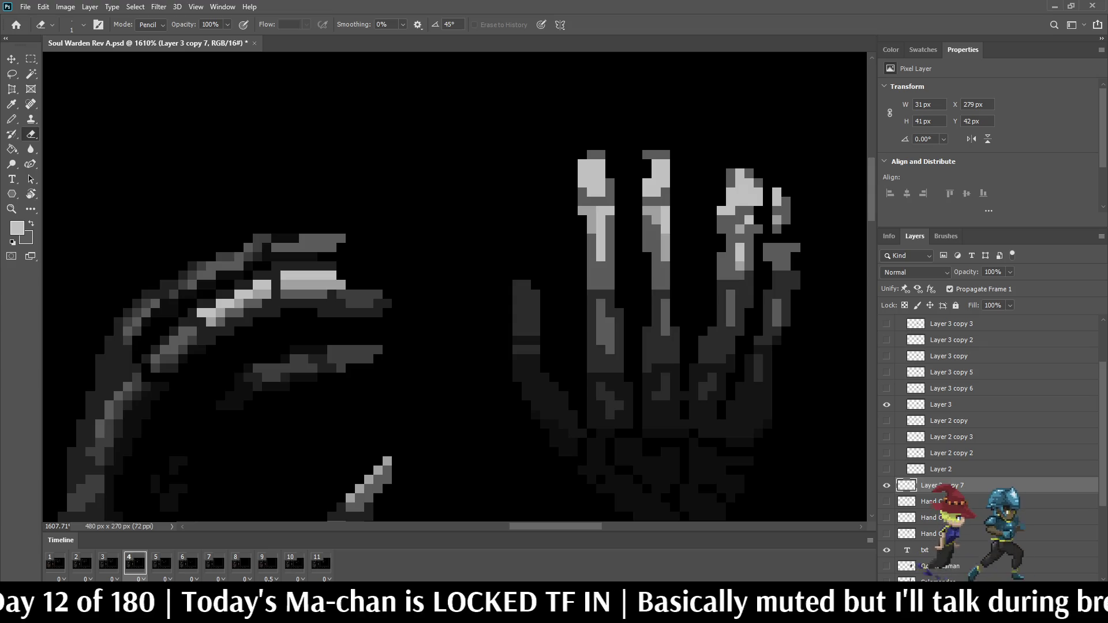
scroll(605, 125, down, 5)
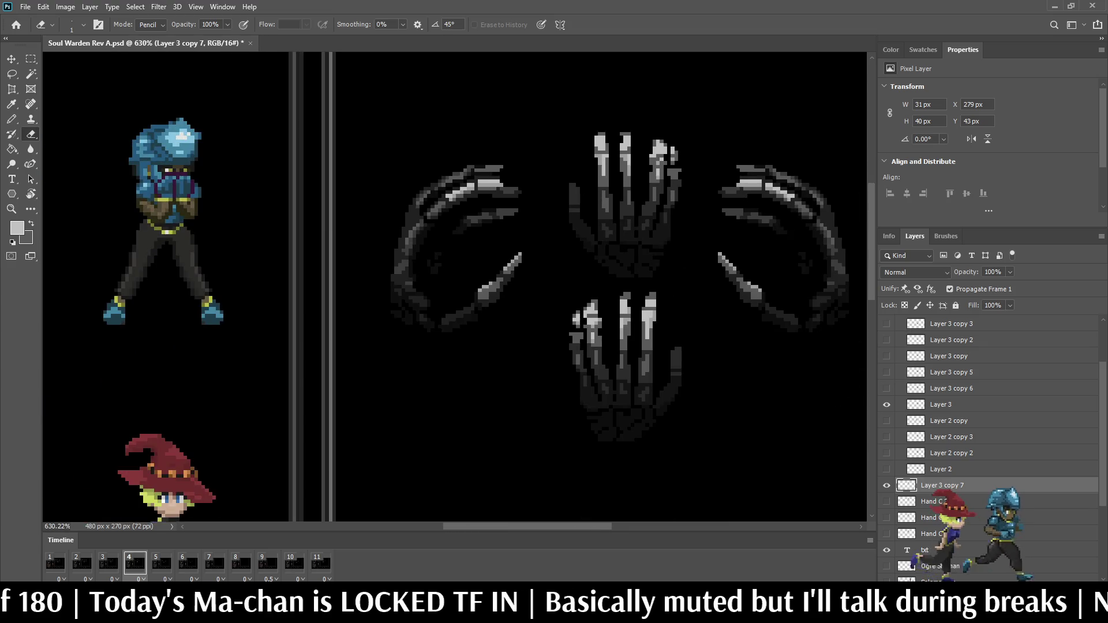
scroll(610, 116, down, 2)
scroll(588, 161, up, 2)
scroll(588, 161, up, 1)
scroll(588, 161, up, 1)
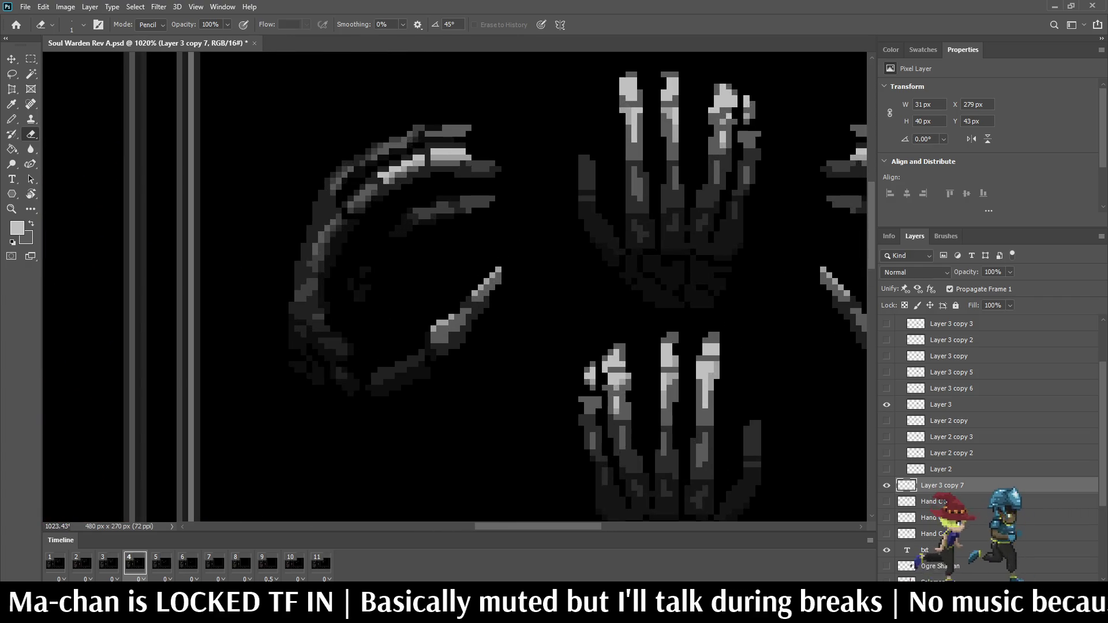
- Try nudging a small lasso-selected finger piece, then cancel the transform
key(l)
mouse_move(557, 137)
mouse_down()
mouse_move(617, 174)
mouse_move(555, 149)
mouse_up()
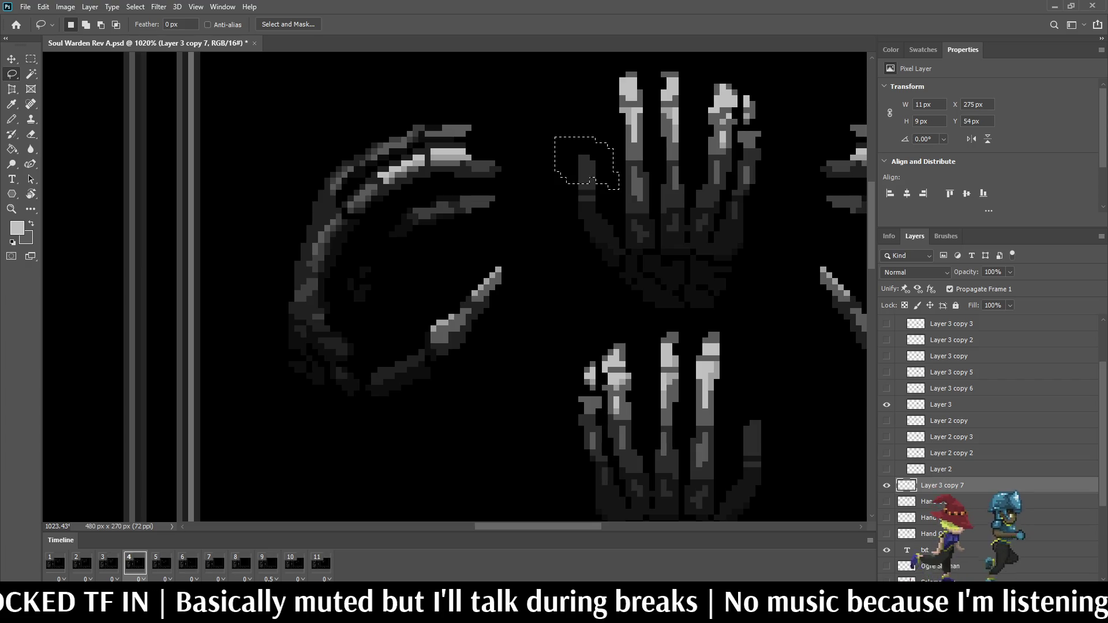
key(ctrl+t)
key(Down)
key(Down)
key(Right)
key(Down)
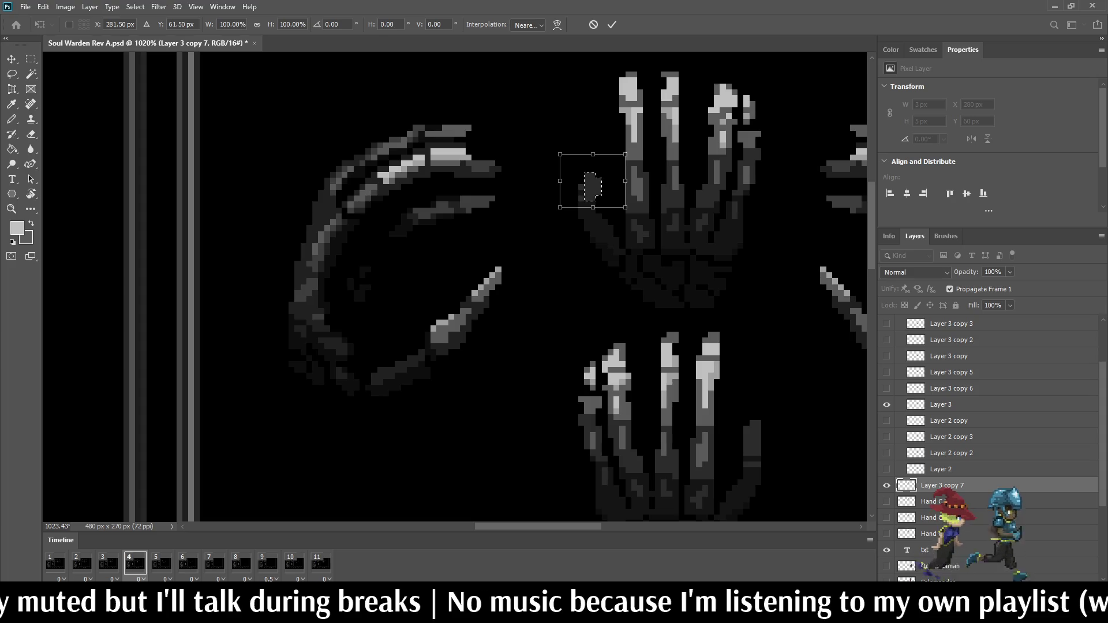
click(593, 24)
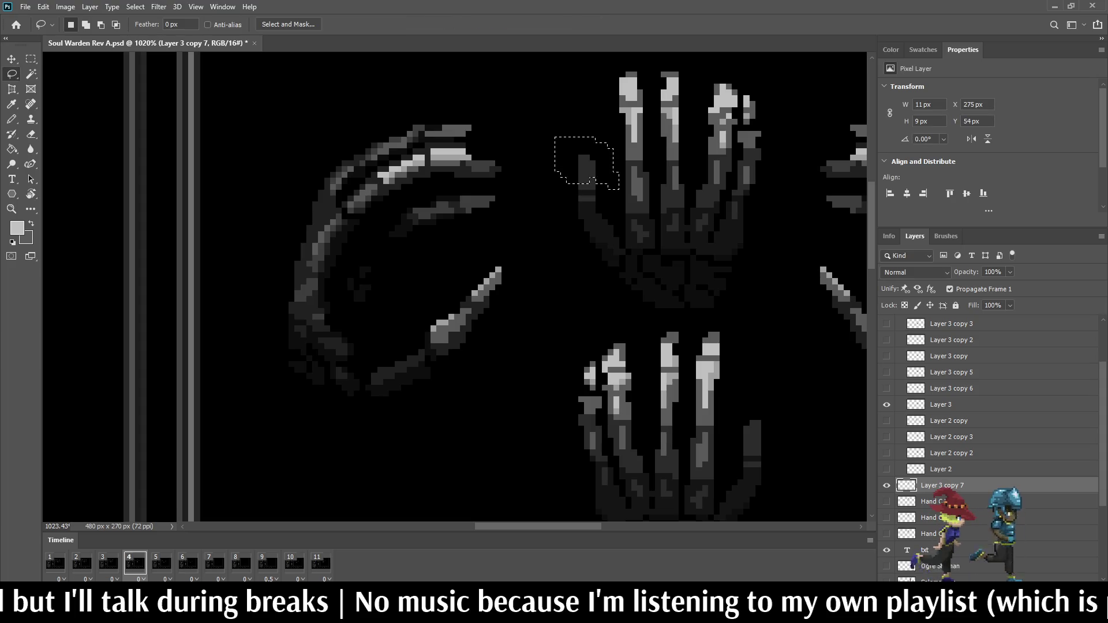
scroll(548, 136, down, 3)
scroll(548, 135, up, 5)
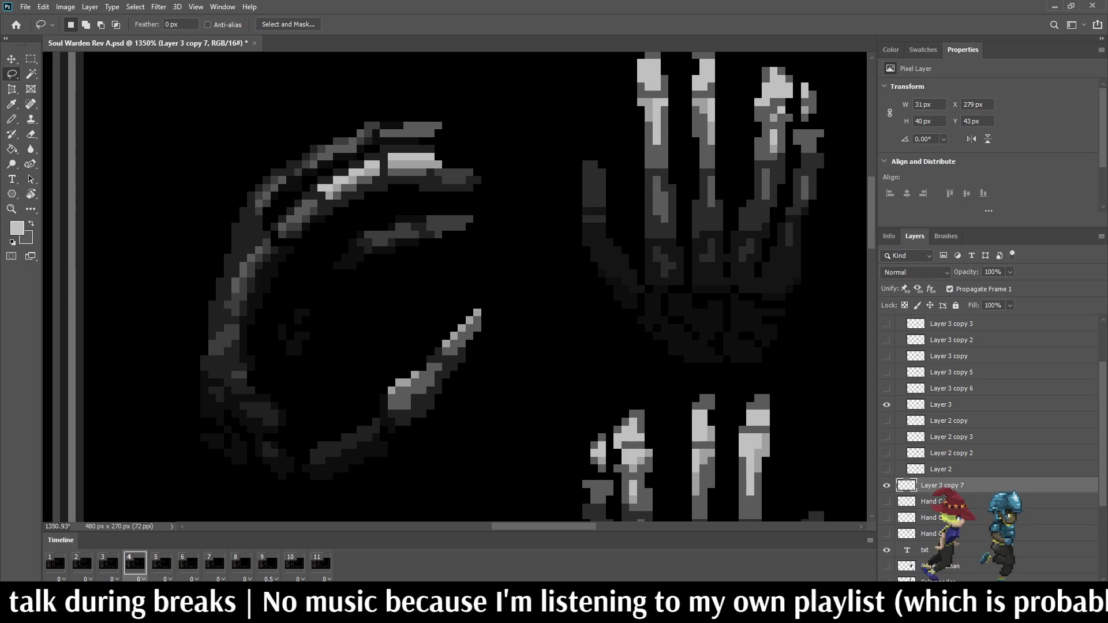
scroll(524, 132, down, 3)
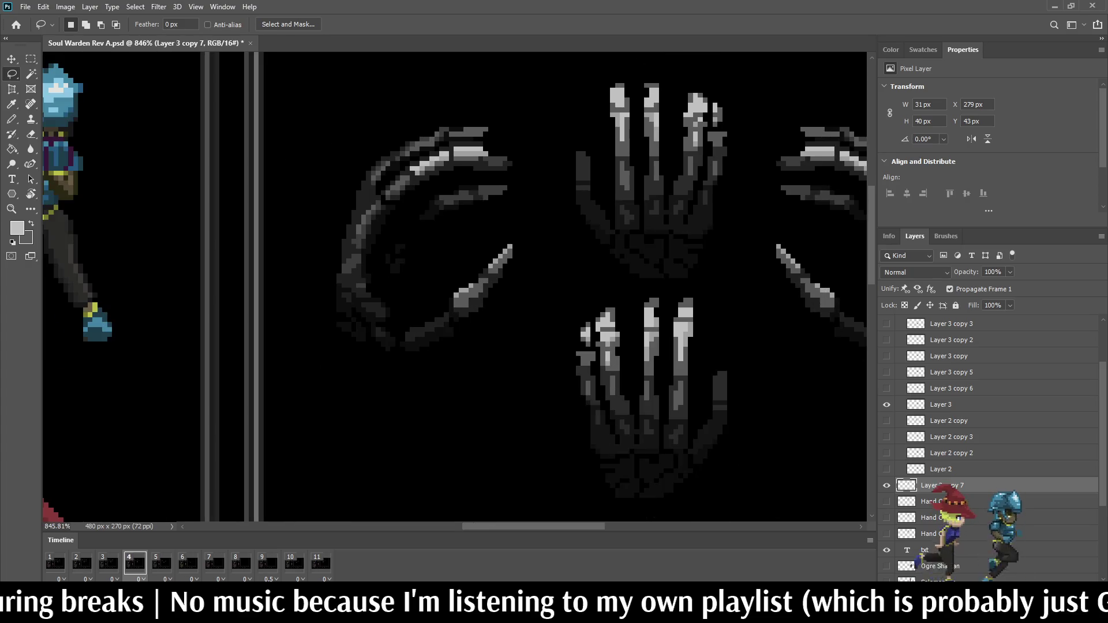
scroll(524, 133, up, 3)
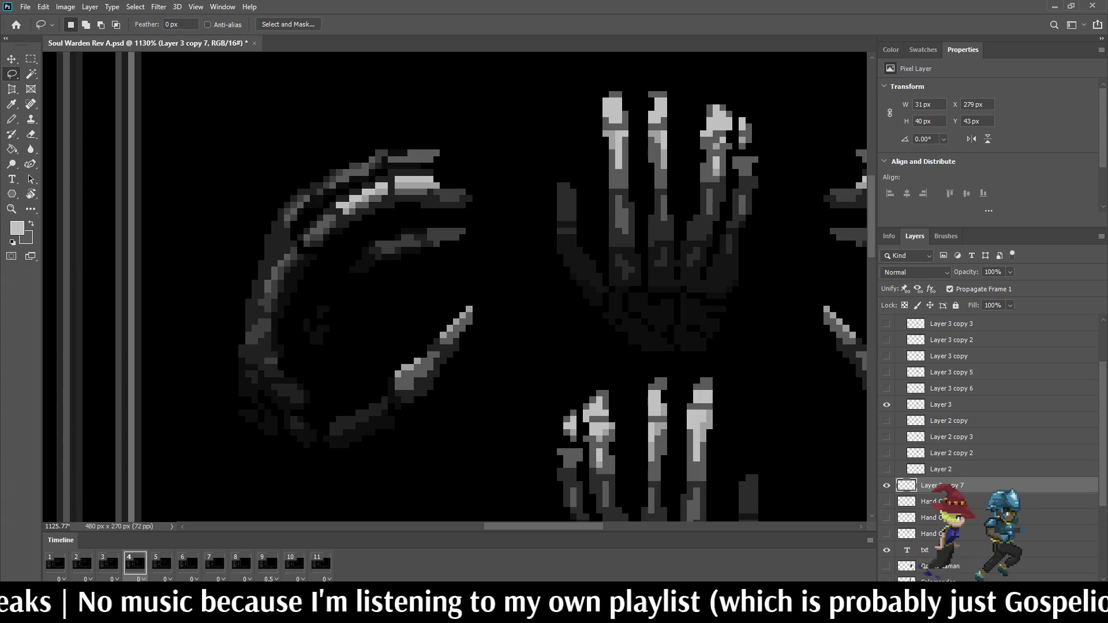
- Lasso the upper fingers, shift them 3 px down, and deselect
drag(487, 120, 686, 222)
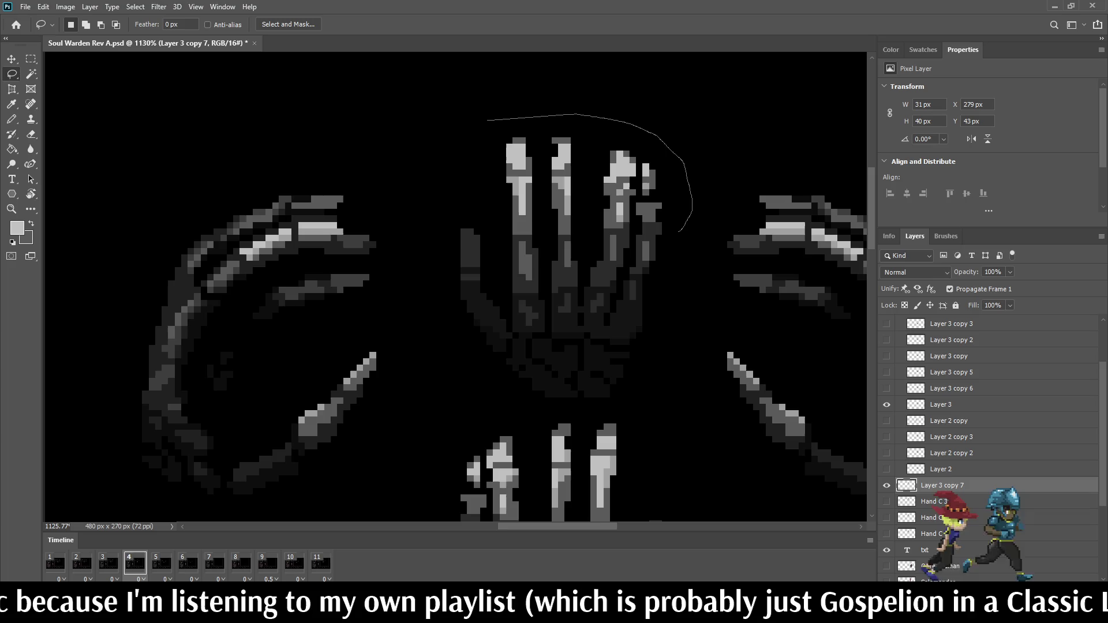
drag(638, 248, 479, 119)
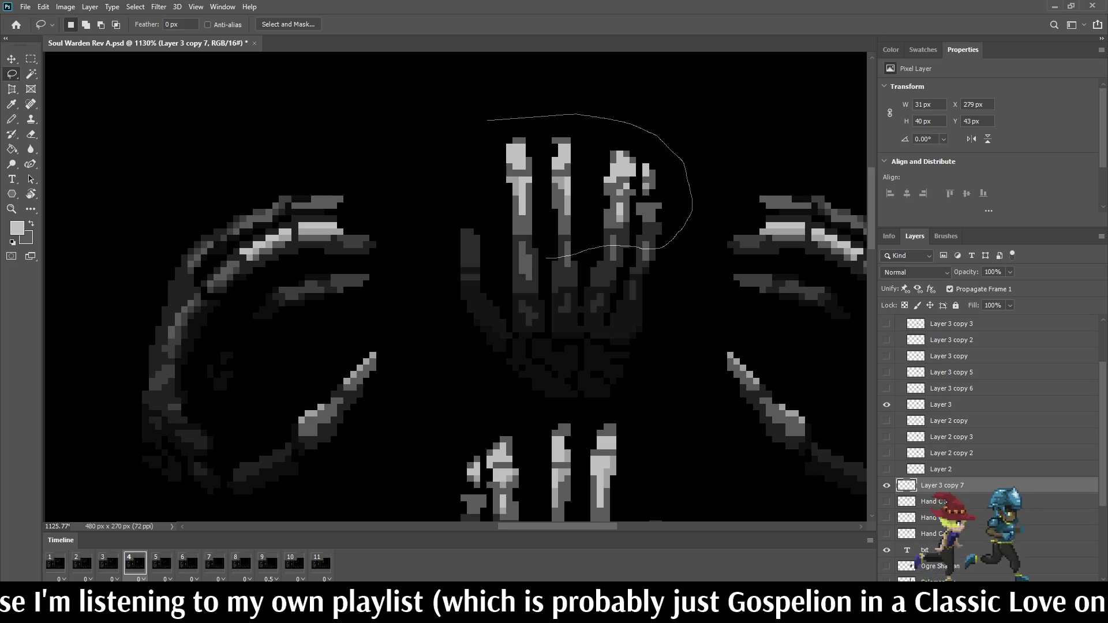
key(ctrl+t)
key(Down)
key(Down)
key(Down)
key(Return)
key(ctrl+d)
key(e)
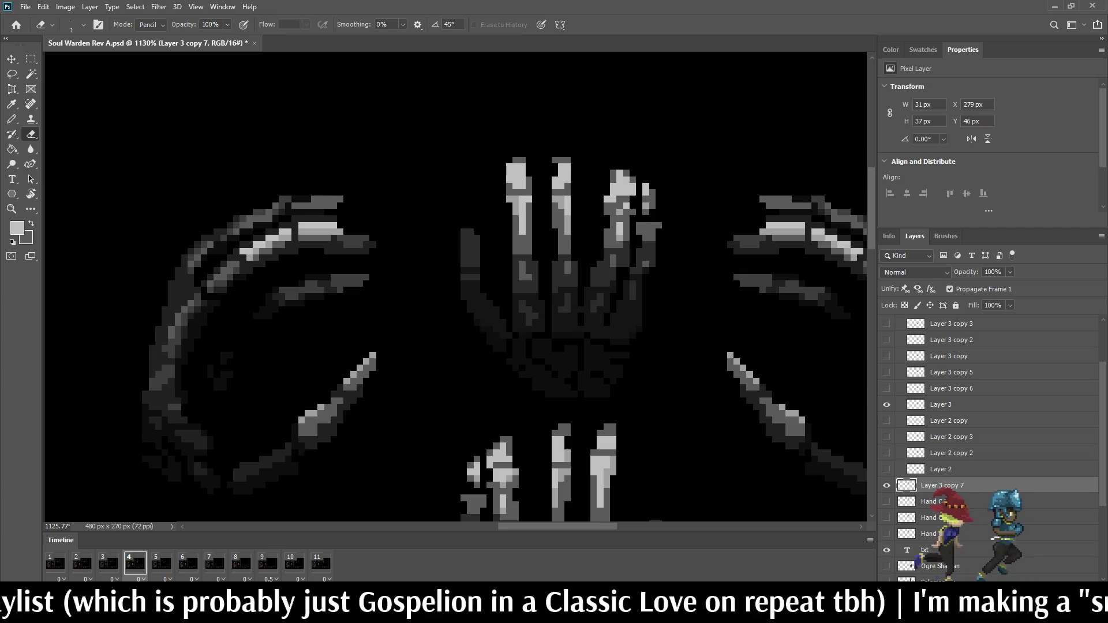
- Paint dark grey pencil pixels over the light patch on the index finger's lower segment
scroll(641, 266, up, 5)
key(b)
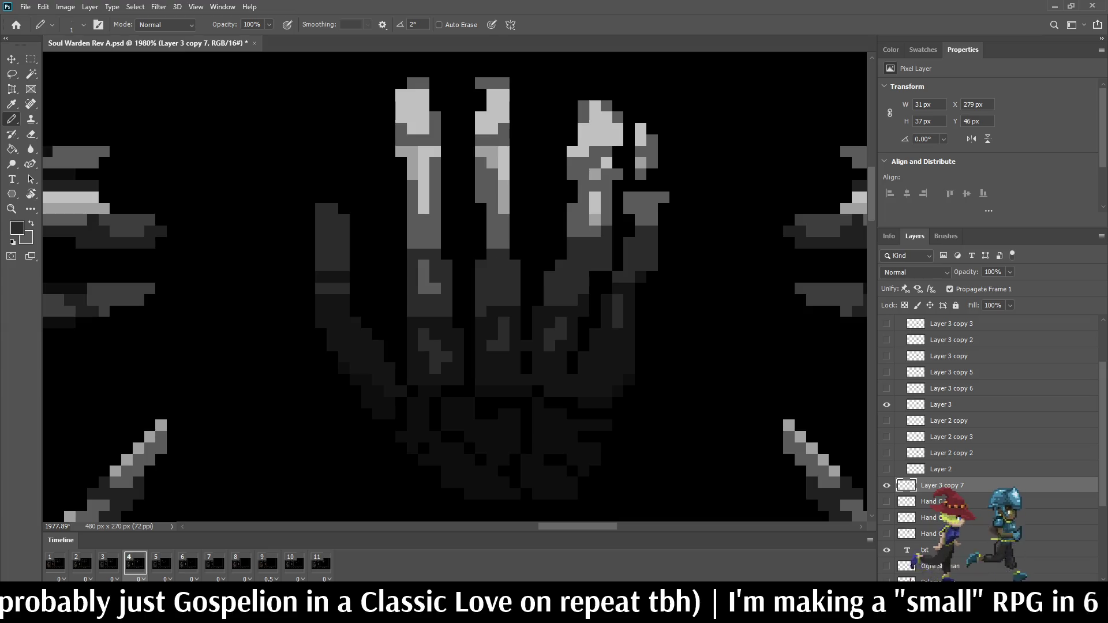
drag(435, 288, 423, 265)
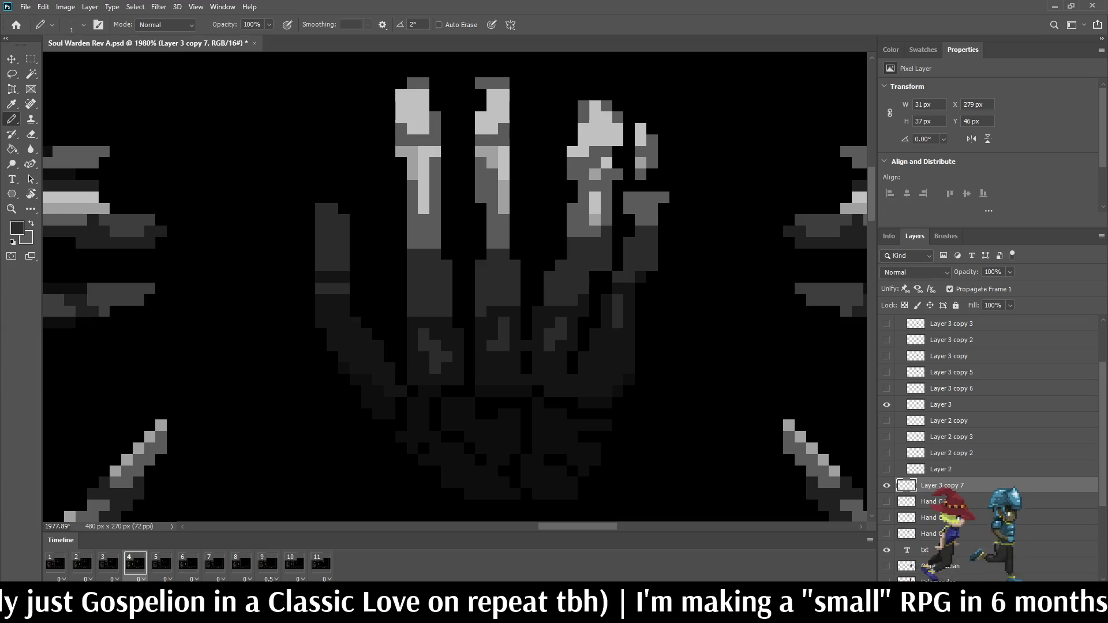
key(i)
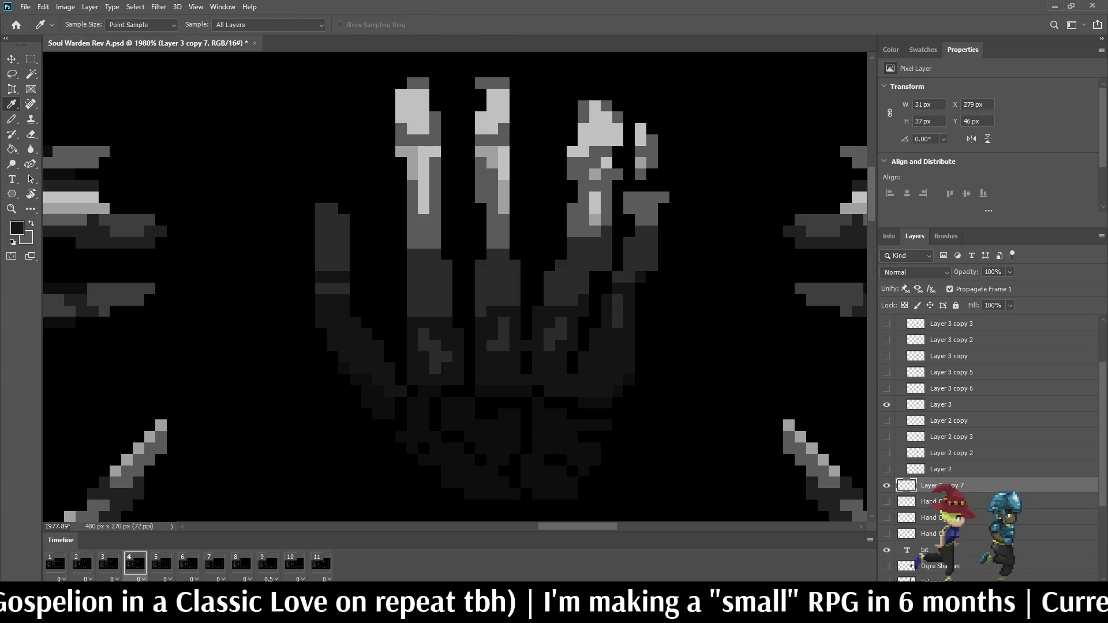
key(b)
mouse_move(423, 341)
mouse_down()
mouse_move(435, 357)
mouse_move(503, 322)
mouse_move(549, 349)
mouse_up()
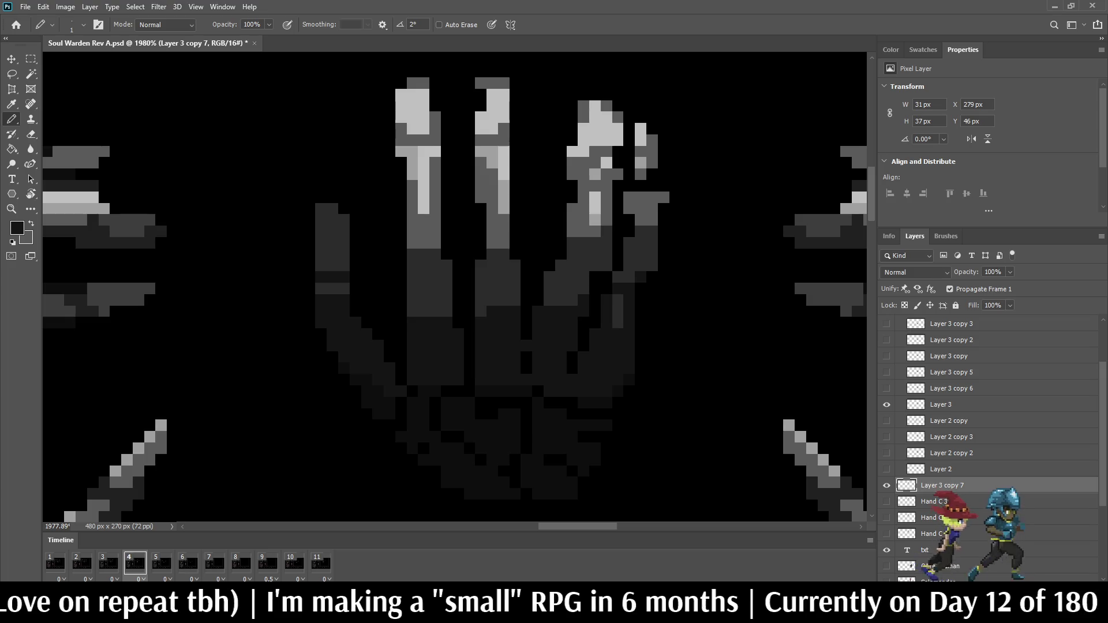
- Darken the light column on the pinky's lower part
drag(618, 298, 618, 326)
key(e)
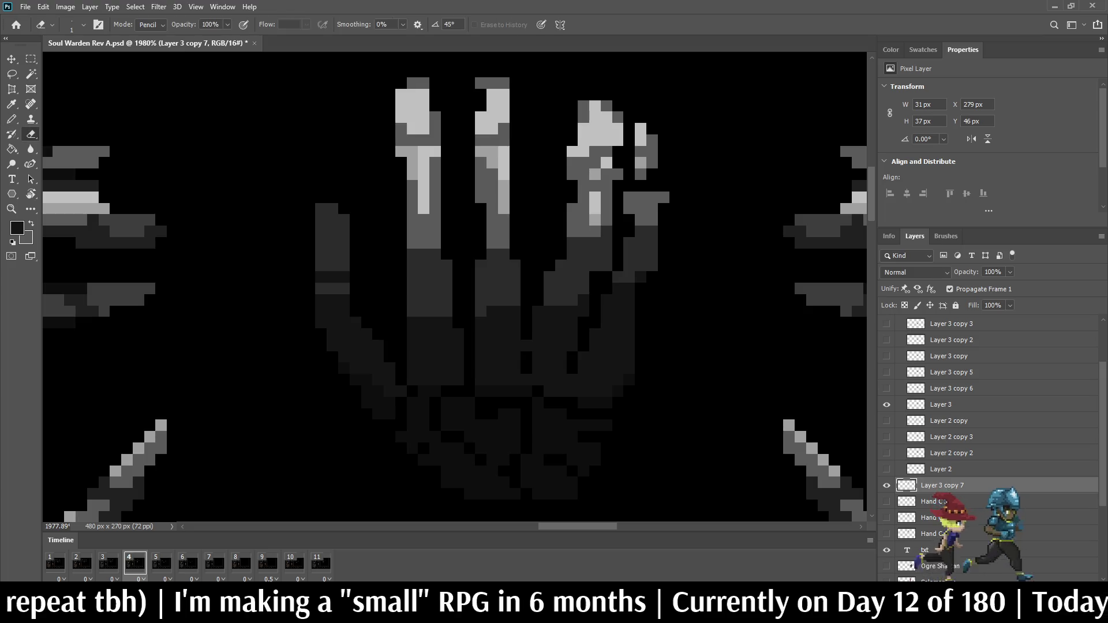
scroll(536, 245, down, 5)
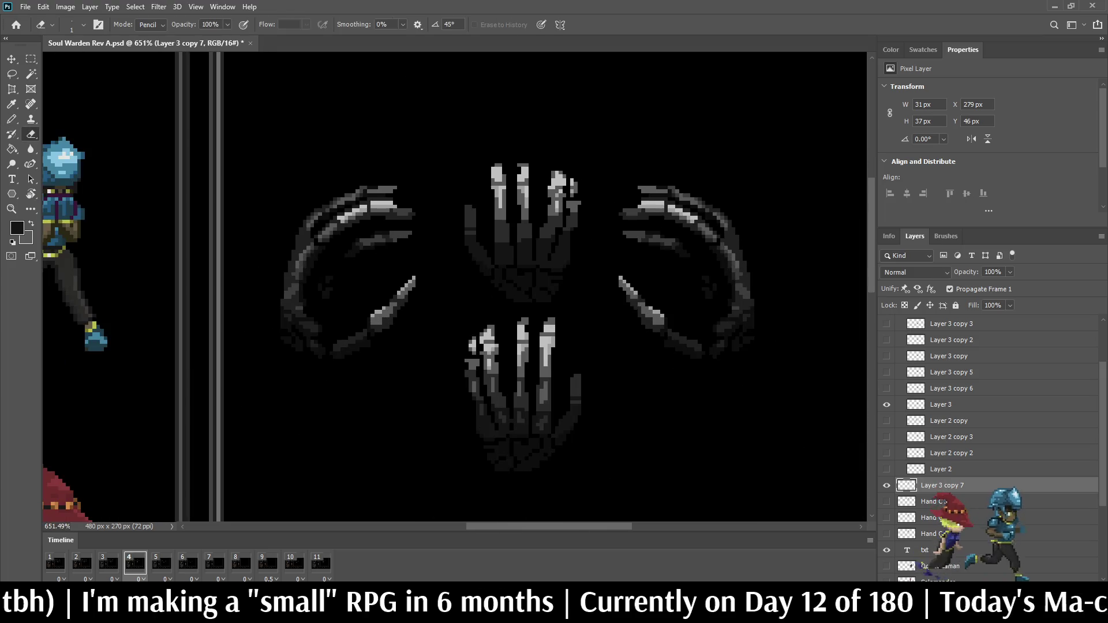
scroll(458, 206, up, 1)
scroll(458, 206, up, 1)
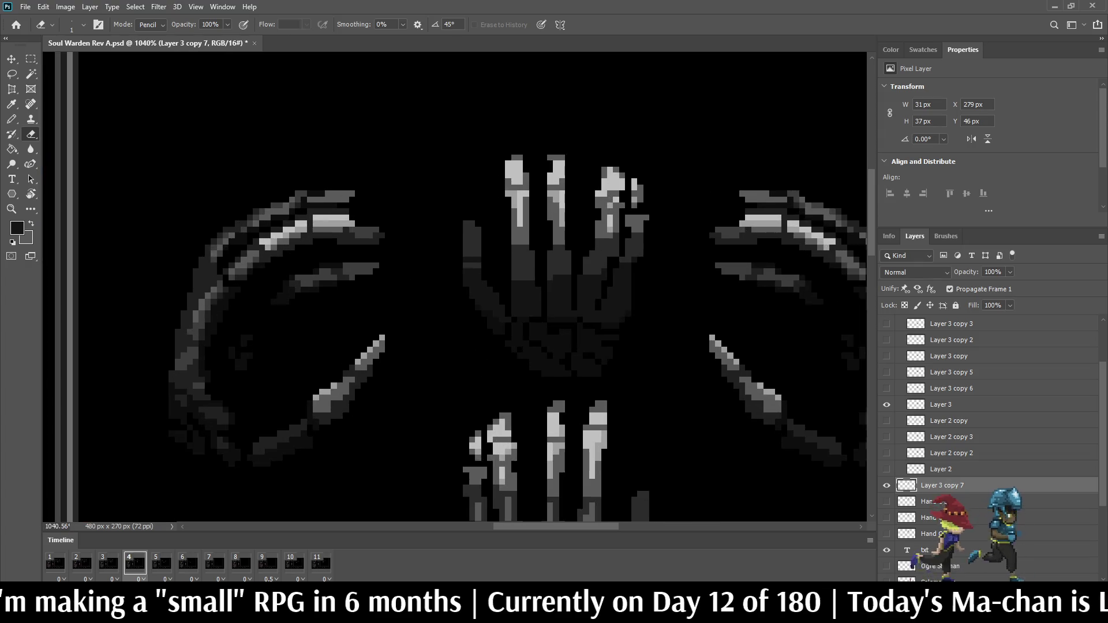
scroll(458, 205, up, 1)
scroll(458, 205, up, 1)
- Rotate the upper hand's leftmost finger 90° sideways and tuck it against the palm
key(l)
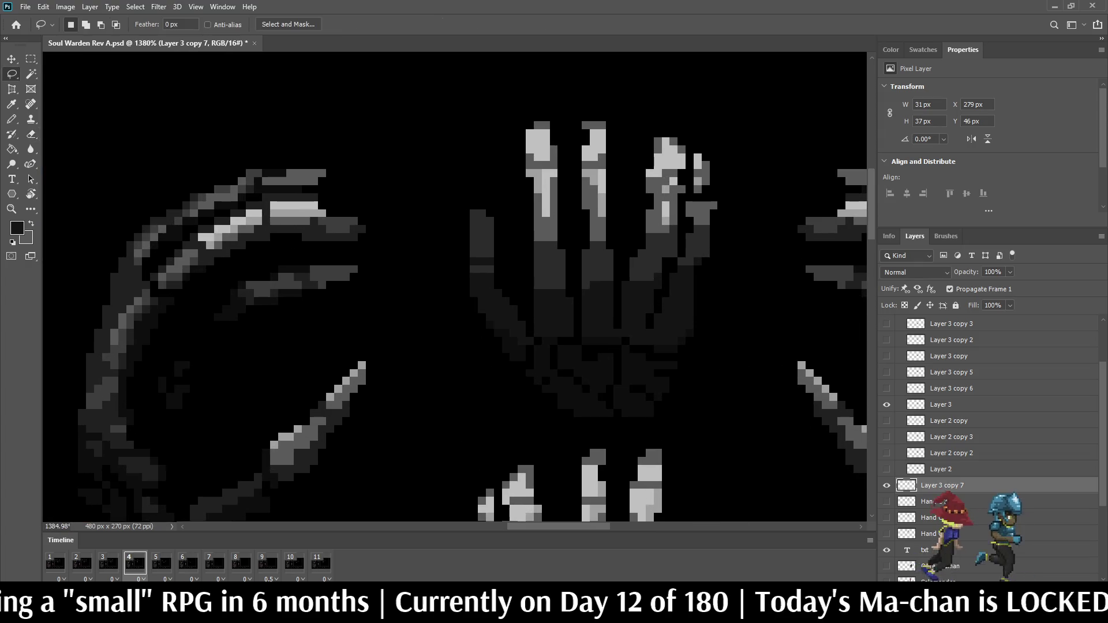
mouse_move(443, 213)
mouse_down()
mouse_move(483, 196)
mouse_move(507, 253)
mouse_move(442, 212)
mouse_up()
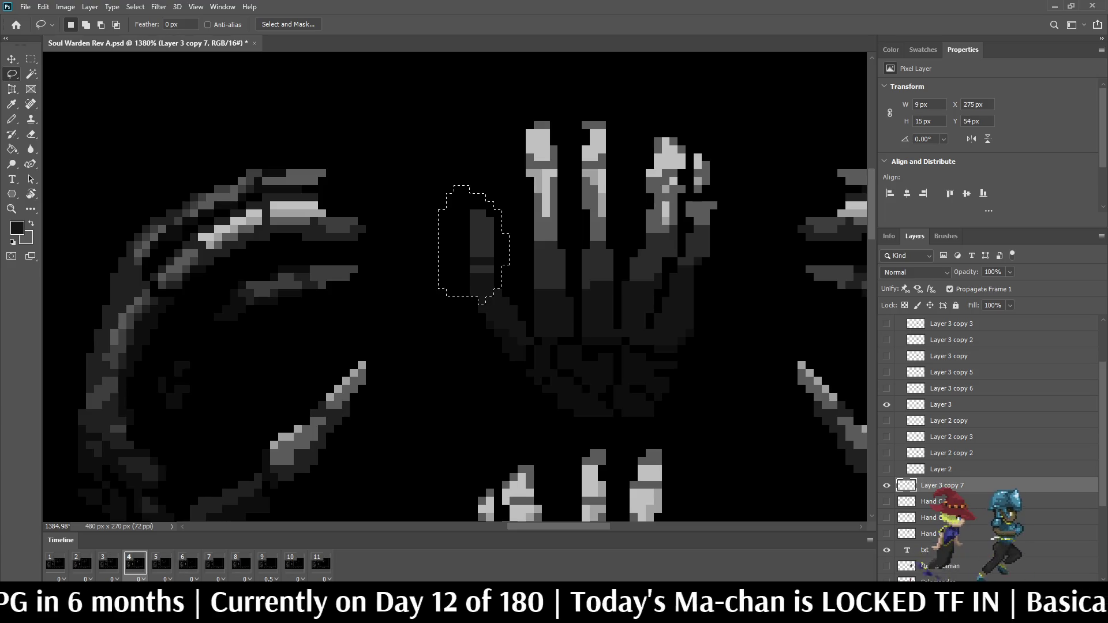
key(ctrl+t)
mouse_move(517, 179)
mouse_down()
mouse_move(550, 269)
mouse_move(540, 288)
mouse_up()
mouse_move(467, 231)
mouse_down()
mouse_move(523, 279)
mouse_move(539, 270)
mouse_up()
key(Up)
key(Right)
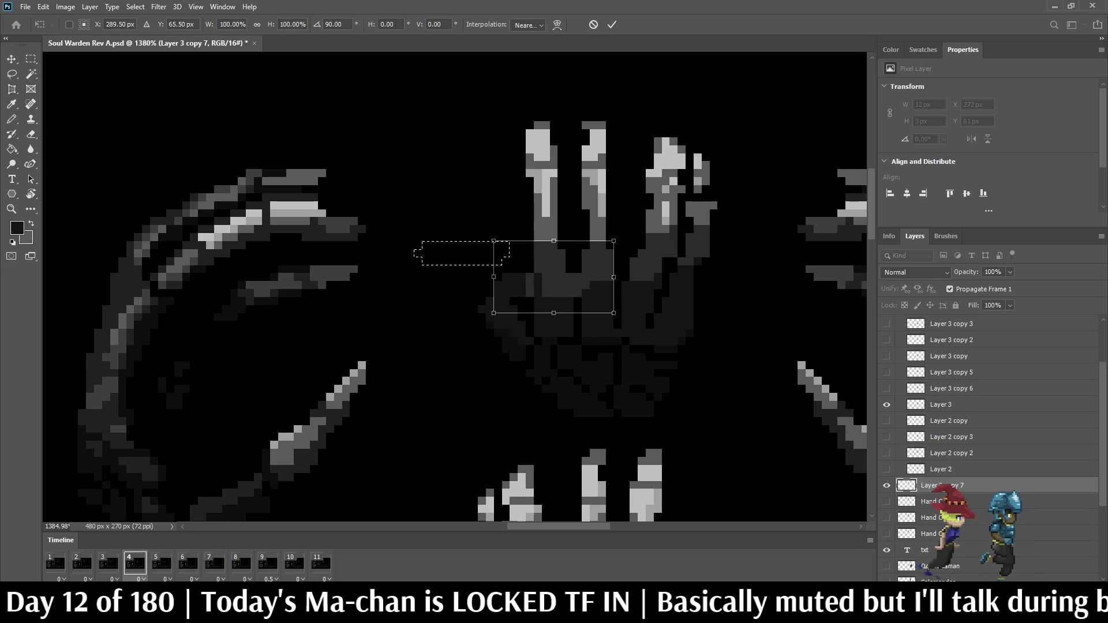
key(Return)
key(ctrl+d)
- Shift the dark pixels at the palm's left edge one pixel inward
scroll(441, 310, up, 4)
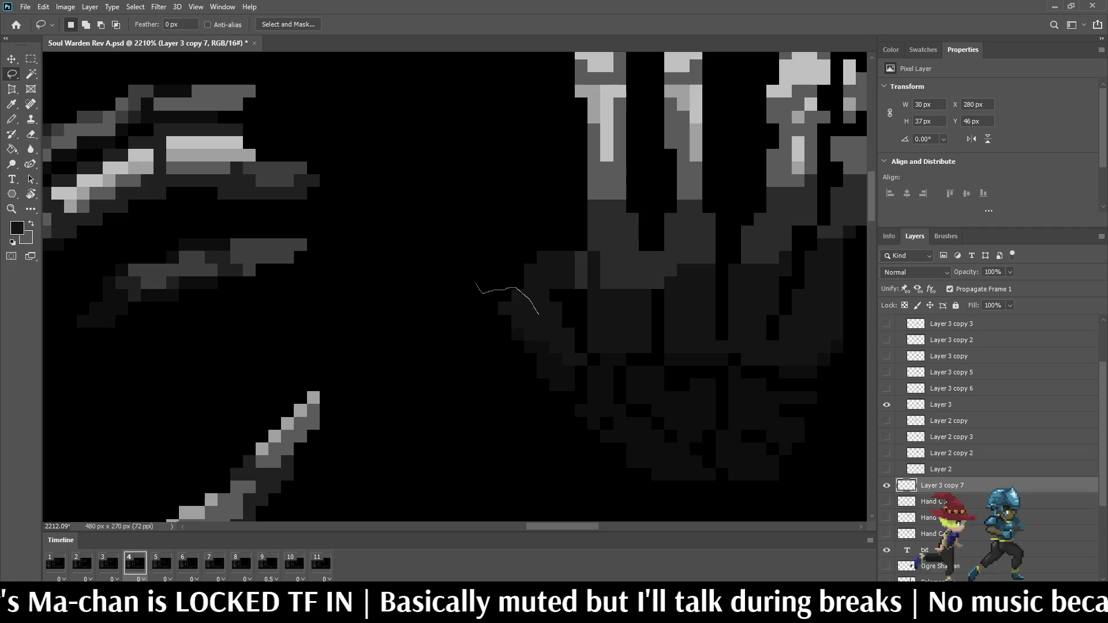
drag(549, 372, 478, 284)
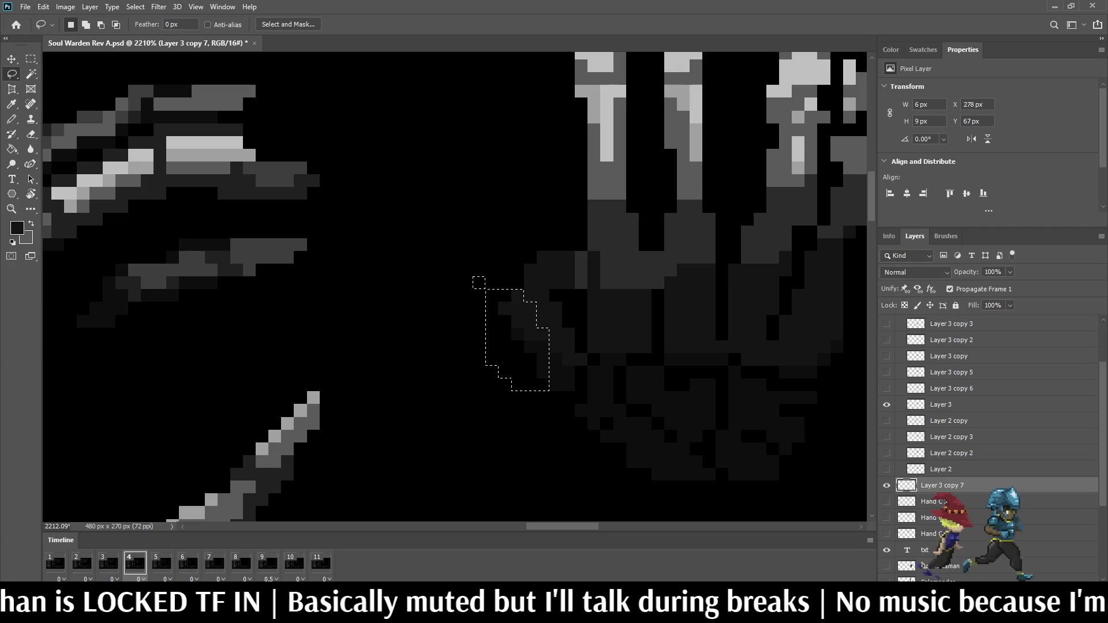
key(ctrl+t)
key(Down)
key(Down)
key(Up)
key(Up)
key(Left)
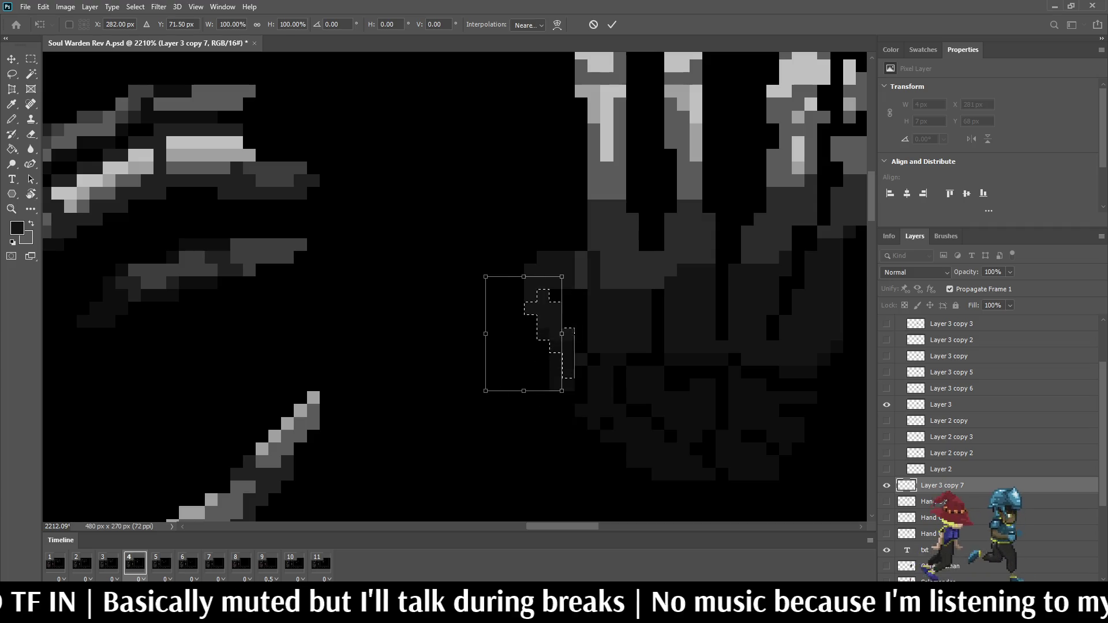
key(Return)
key(ctrl+d)
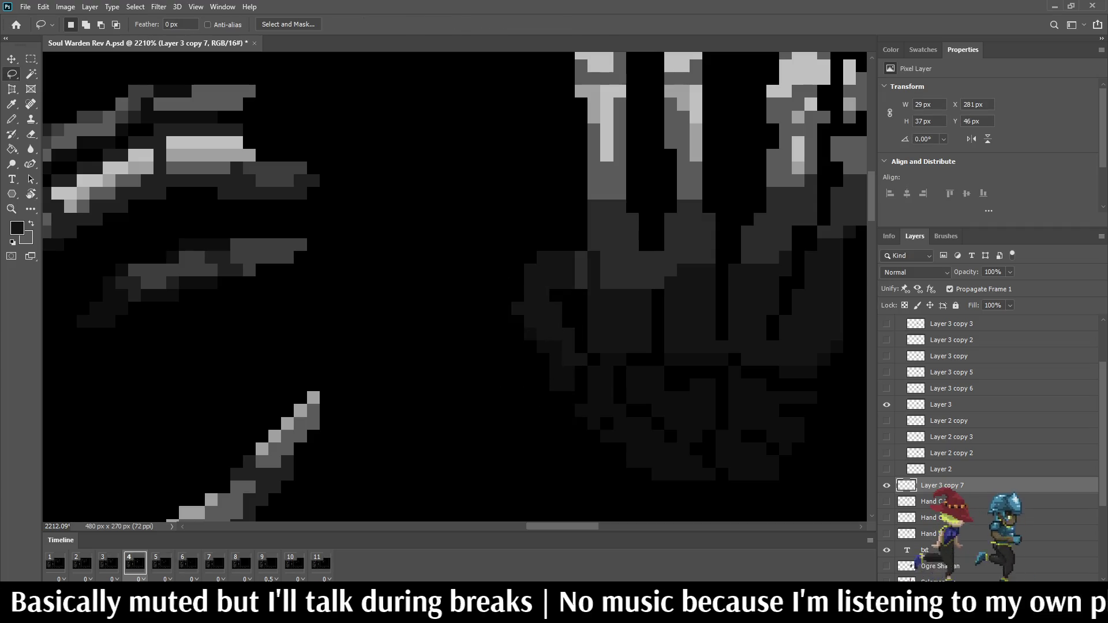
- Erase a stray pixel at the hand's left edge and fit the whole battle screen in view
scroll(451, 357, up, 3)
key(e)
click(547, 284)
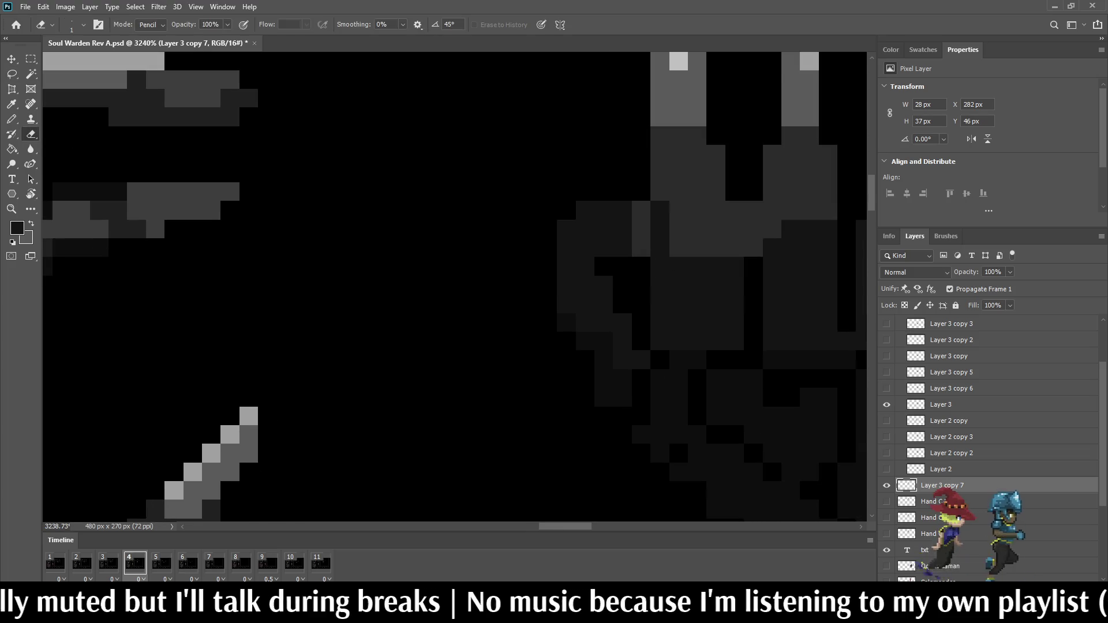
key(ctrl+0)
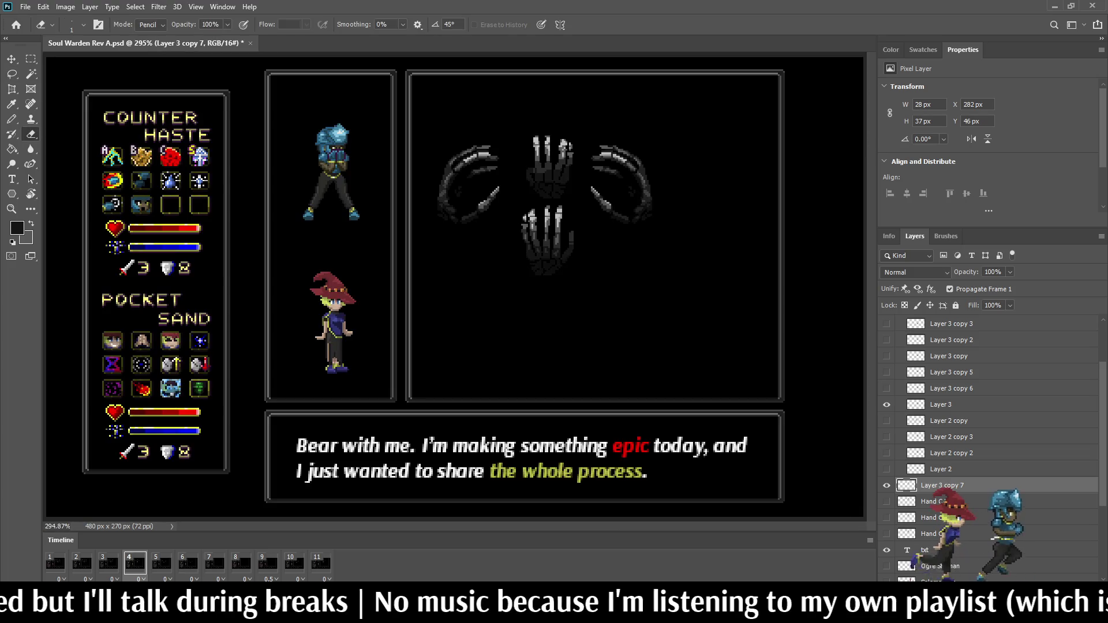
- Flip between timeline frames 3 and 4 to compare the upper hand
key(Left)
key(Right)
key(Left)
key(Right)
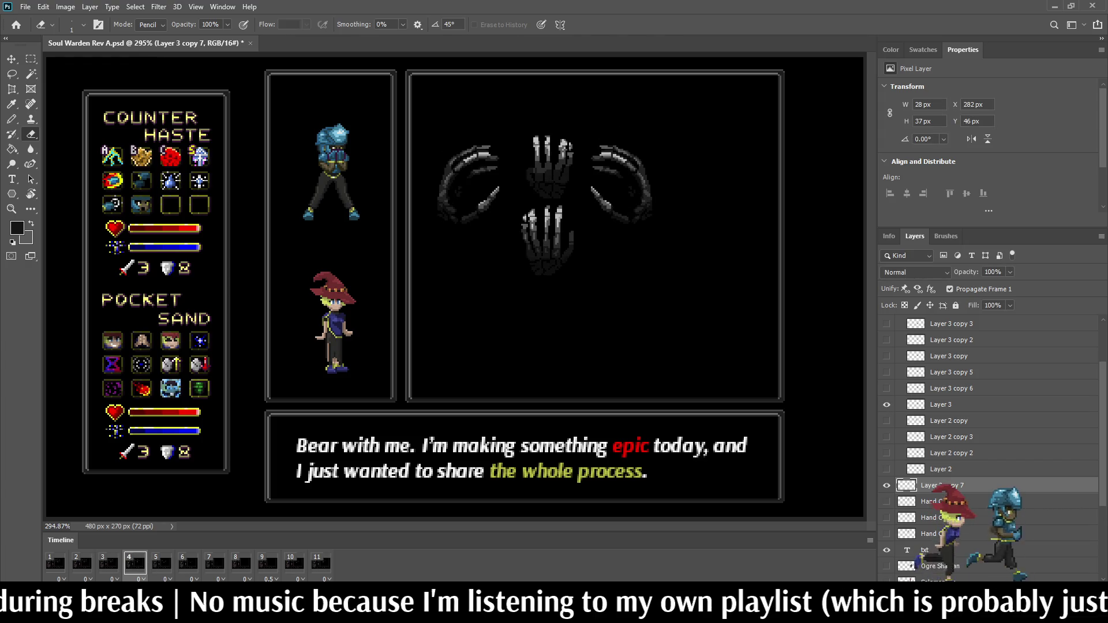
- Draw a sampled grey knuckle line across the upper hand's palm
scroll(530, 232, up, 15)
key(i)
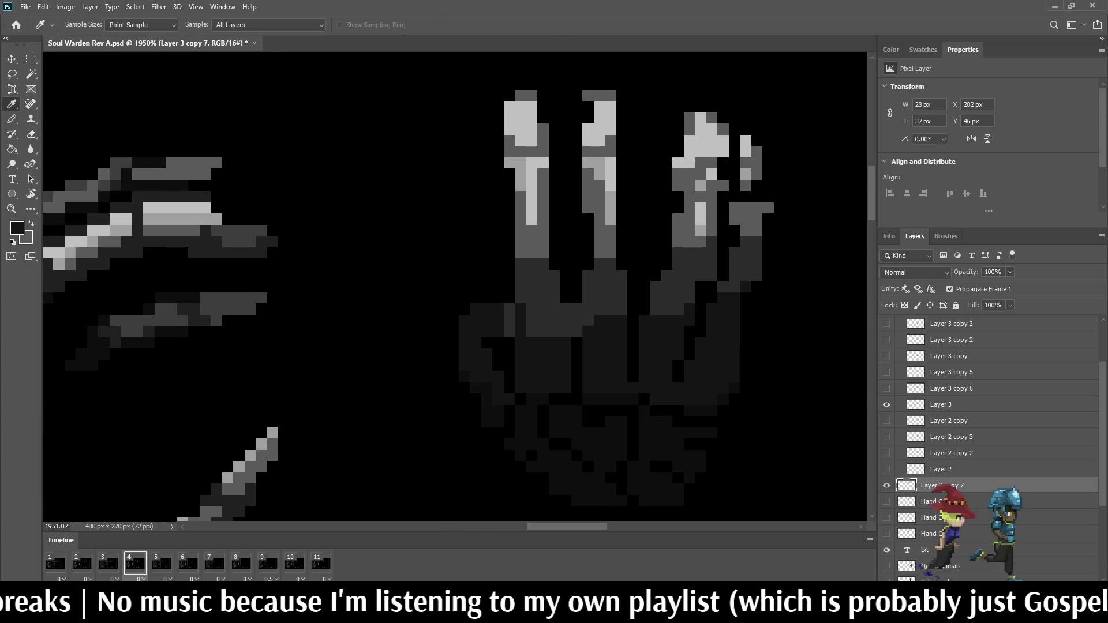
key(b)
mouse_move(531, 309)
mouse_down()
mouse_move(577, 309)
mouse_move(554, 320)
mouse_move(577, 331)
mouse_up()
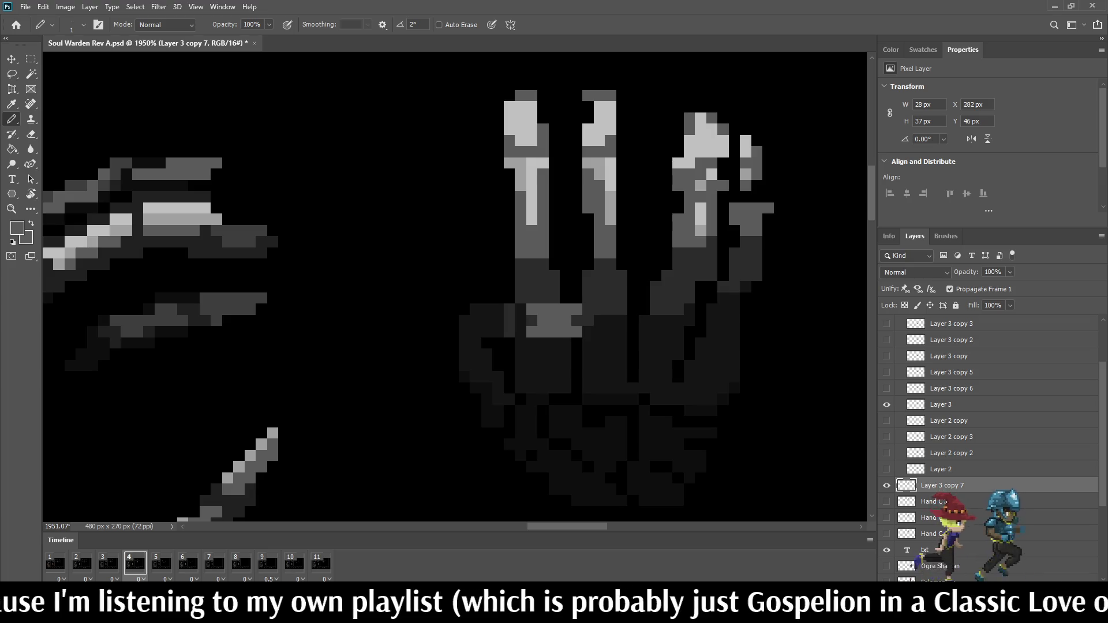
click(532, 321)
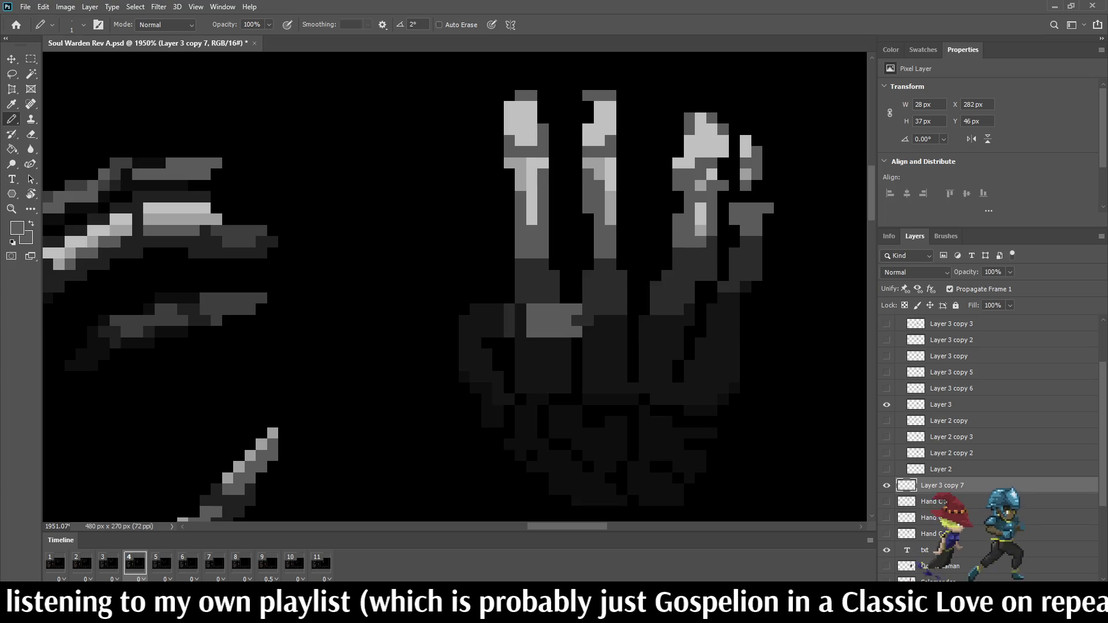
drag(576, 321, 588, 321)
- Add two light-grey highlight pixels along the palm's knuckle line
key(i)
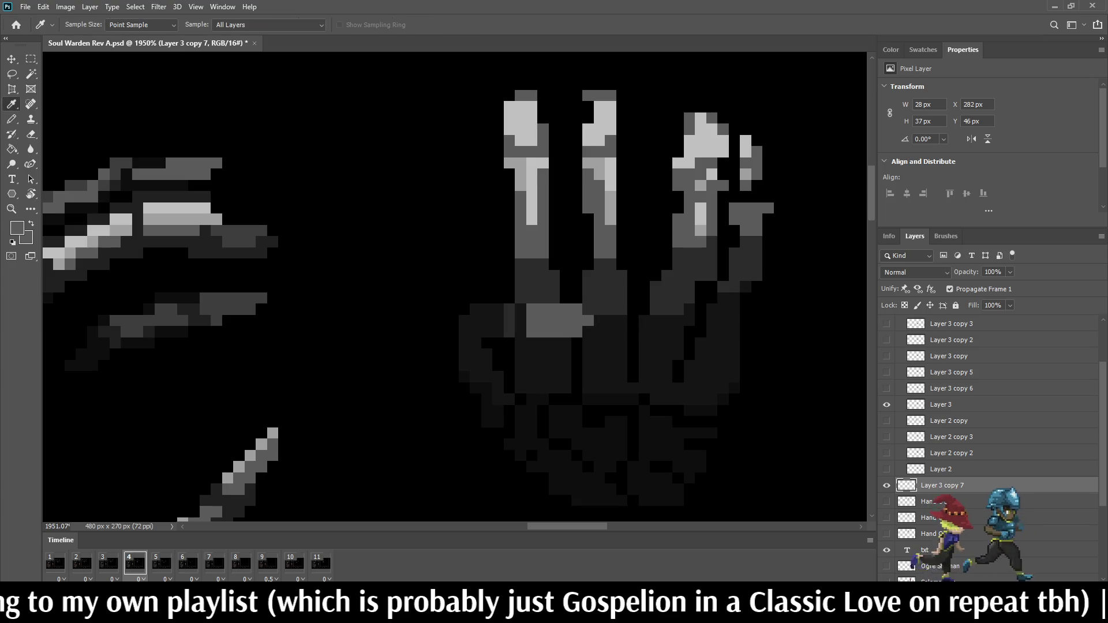
click(519, 124)
key(b)
click(570, 309)
click(555, 309)
scroll(554, 195, down, 3)
scroll(555, 195, down, 2)
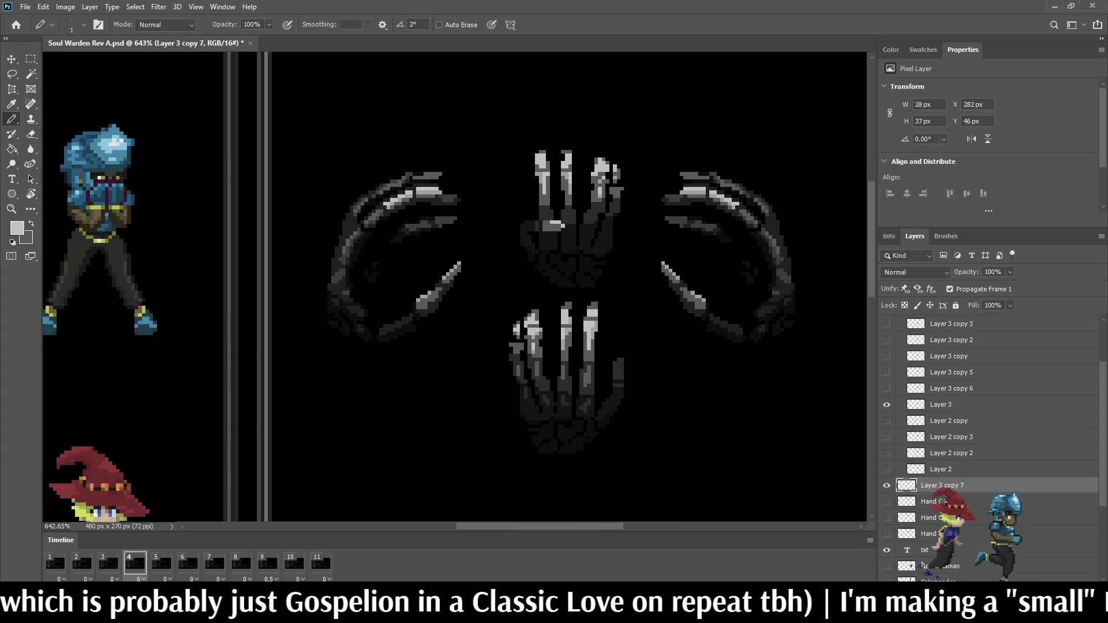
scroll(544, 133, up, 1)
scroll(544, 134, up, 1)
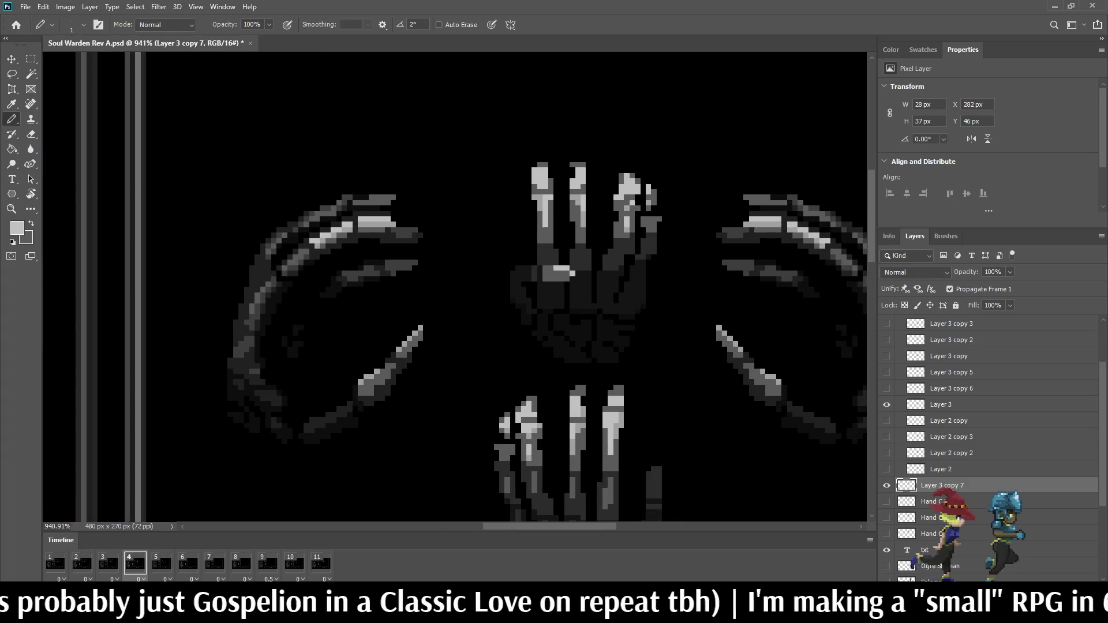
scroll(544, 134, up, 1)
- Lower the upper hand's selected fingertips a few pixels on frame 4
key(l)
drag(523, 138, 710, 202)
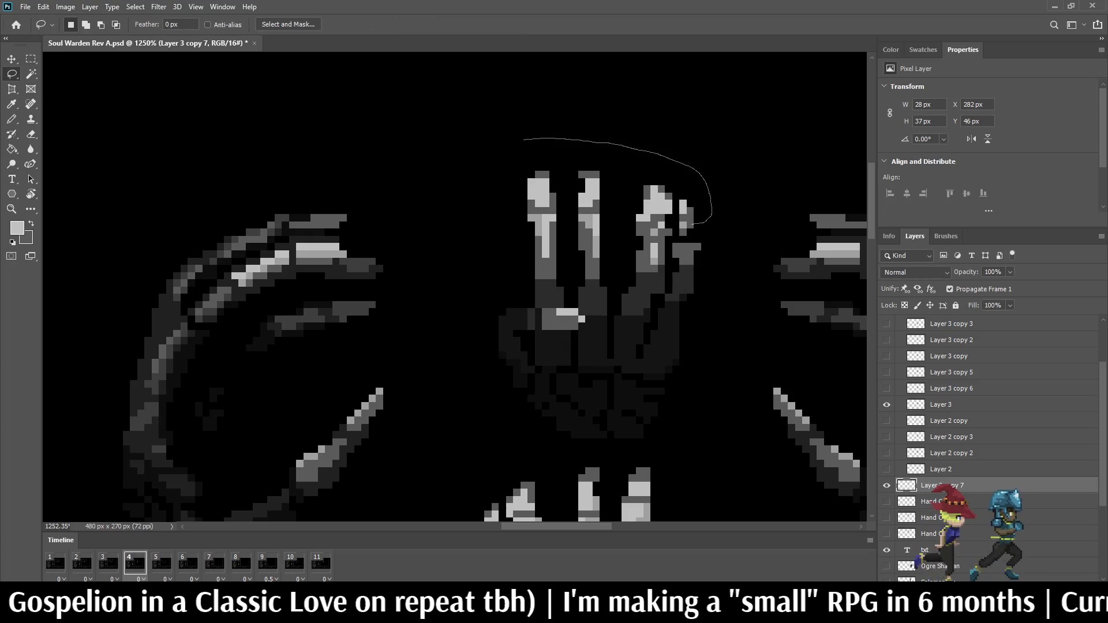
drag(692, 223, 522, 142)
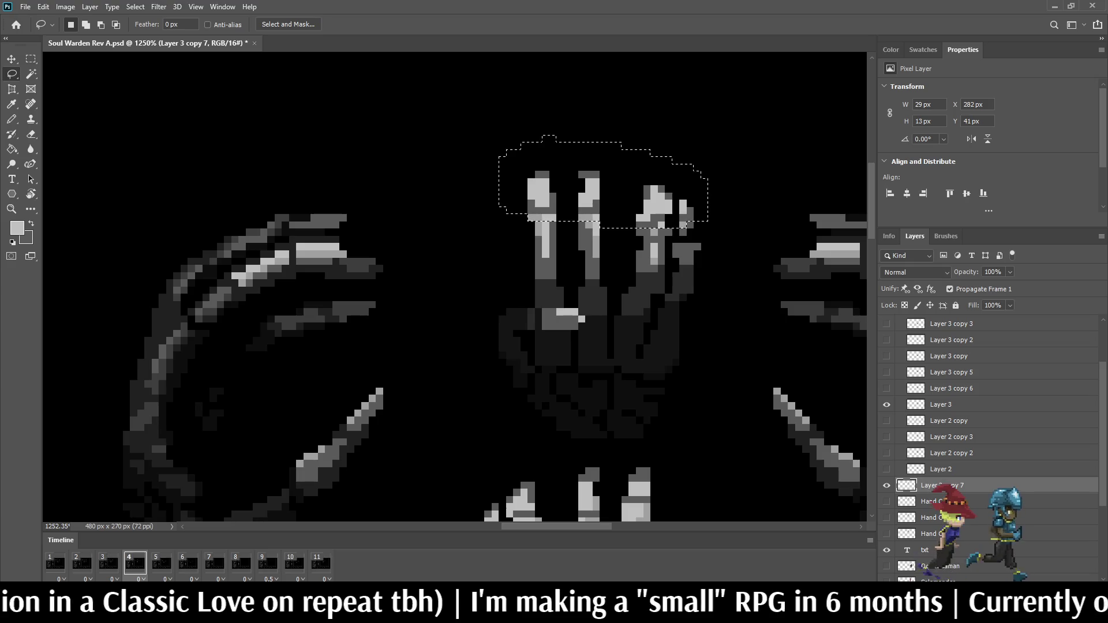
key(ctrl+t)
key(Down)
key(Down)
key(Down)
key(Up)
key(Return)
key(ctrl+d)
- Erase three stray grey pixels beside the right fingertip
key(e)
click(683, 232)
click(689, 225)
click(696, 247)
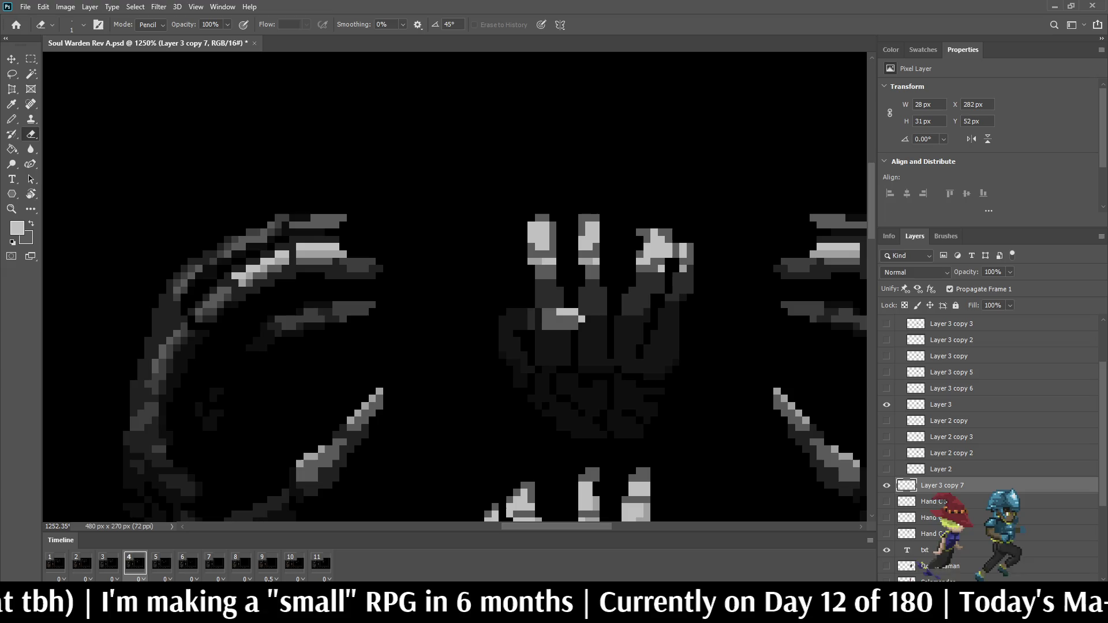
scroll(524, 136, down, 5)
scroll(523, 136, down, 3)
scroll(524, 136, down, 2)
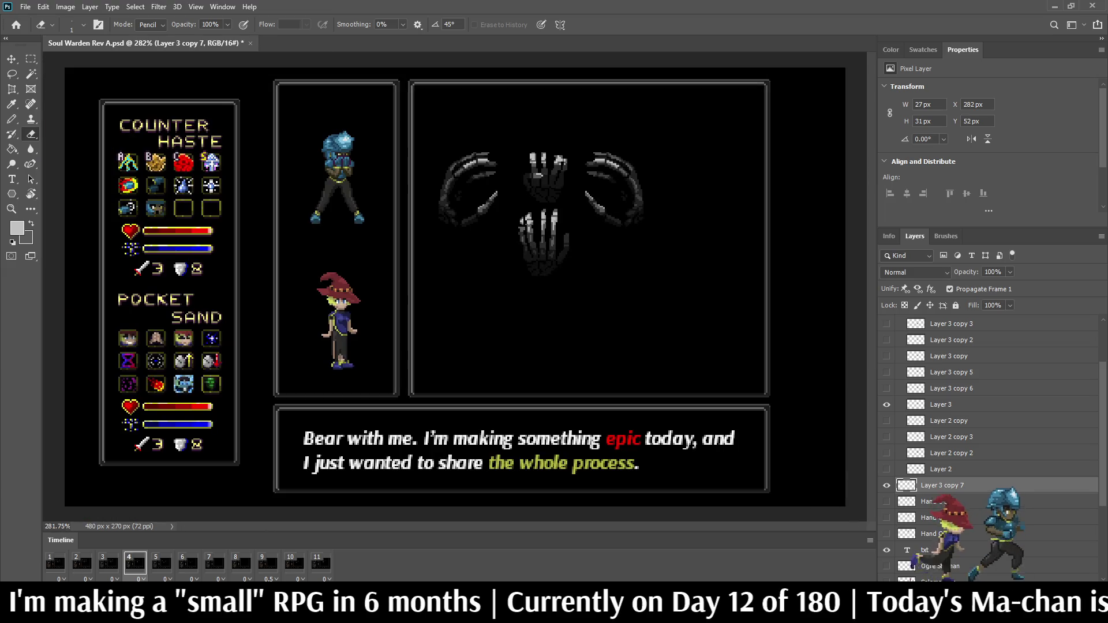
- Play the hand animation to preview the fingertip changes
key(space)
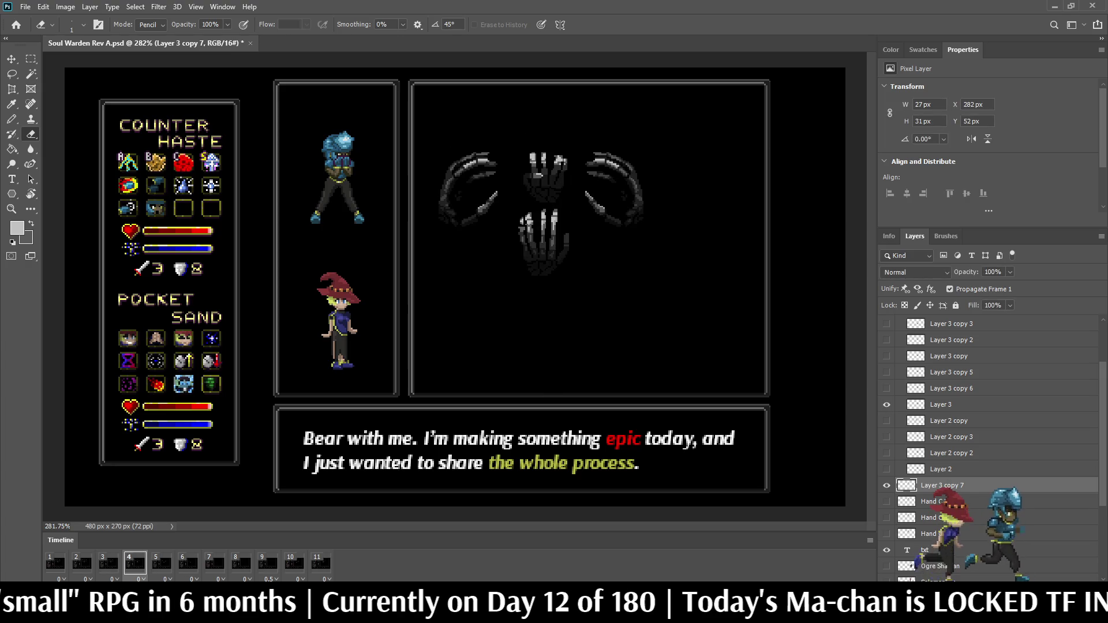
scroll(543, 166, up, 2)
scroll(543, 166, up, 3)
scroll(542, 165, up, 3)
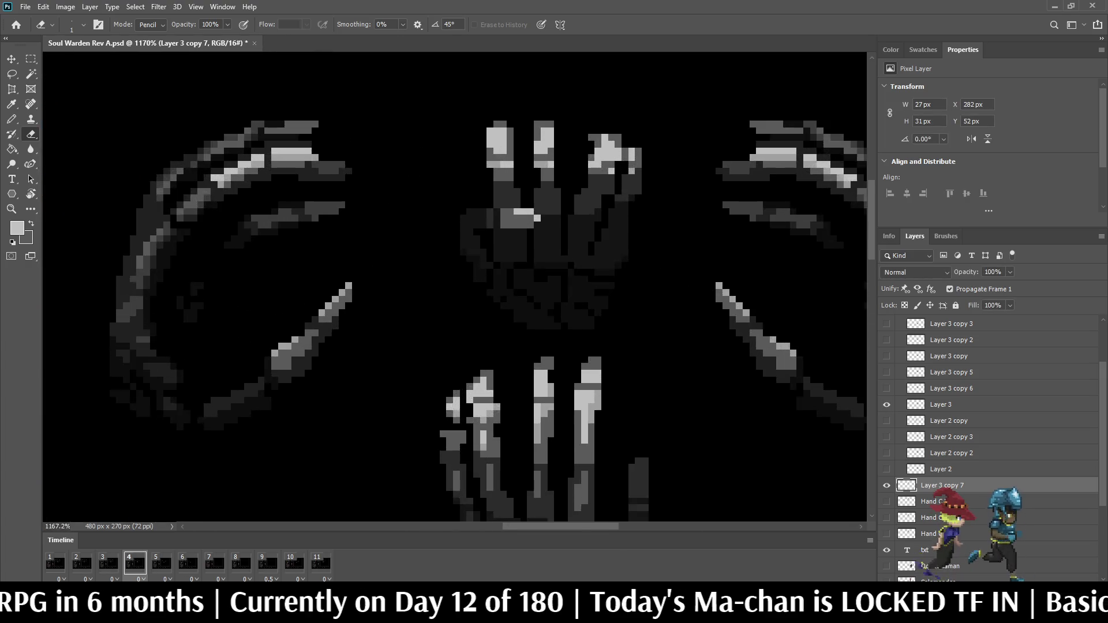
- Darken the whole upper hand on frame 4 with a 25% black fill over its pixels
scroll(542, 166, up, 3)
scroll(517, 176, down, 2)
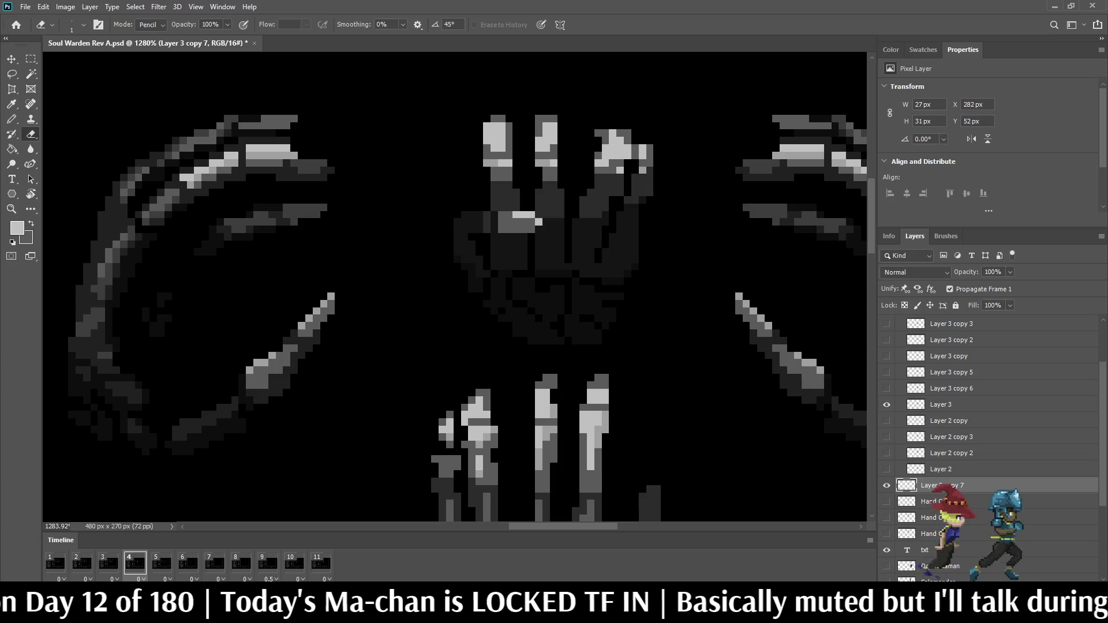
ctrl+click(906, 485)
key(i)
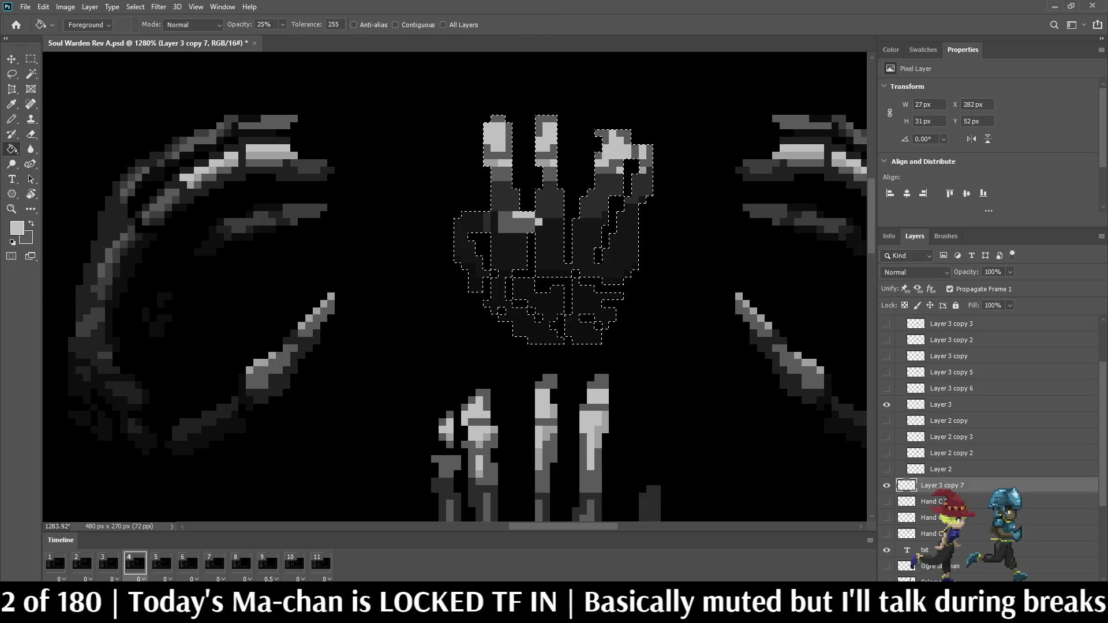
click(489, 273)
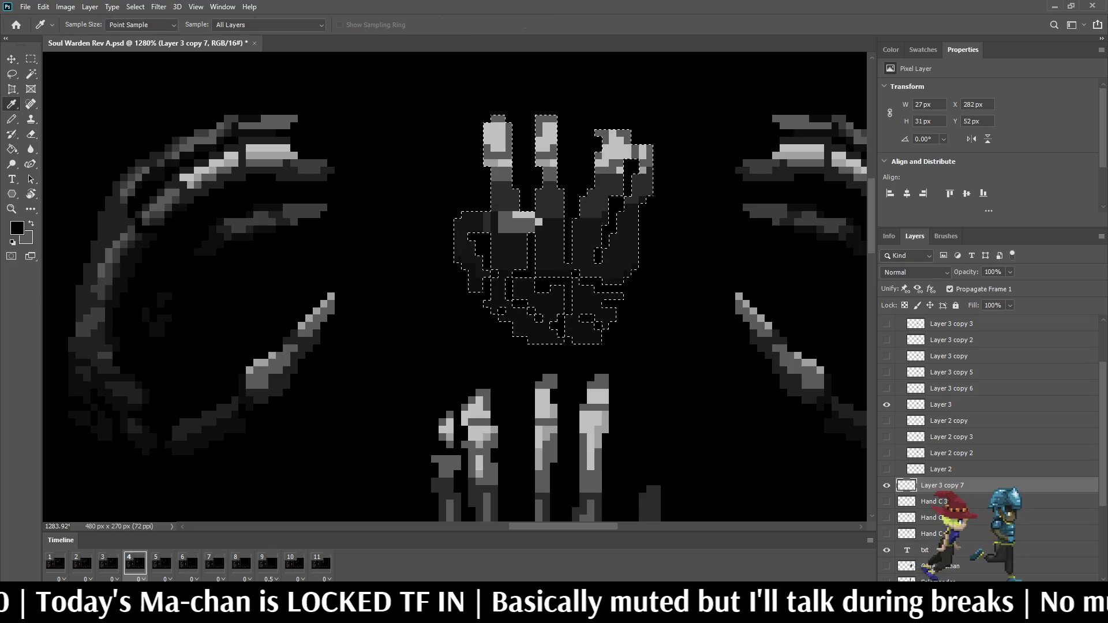
key(g)
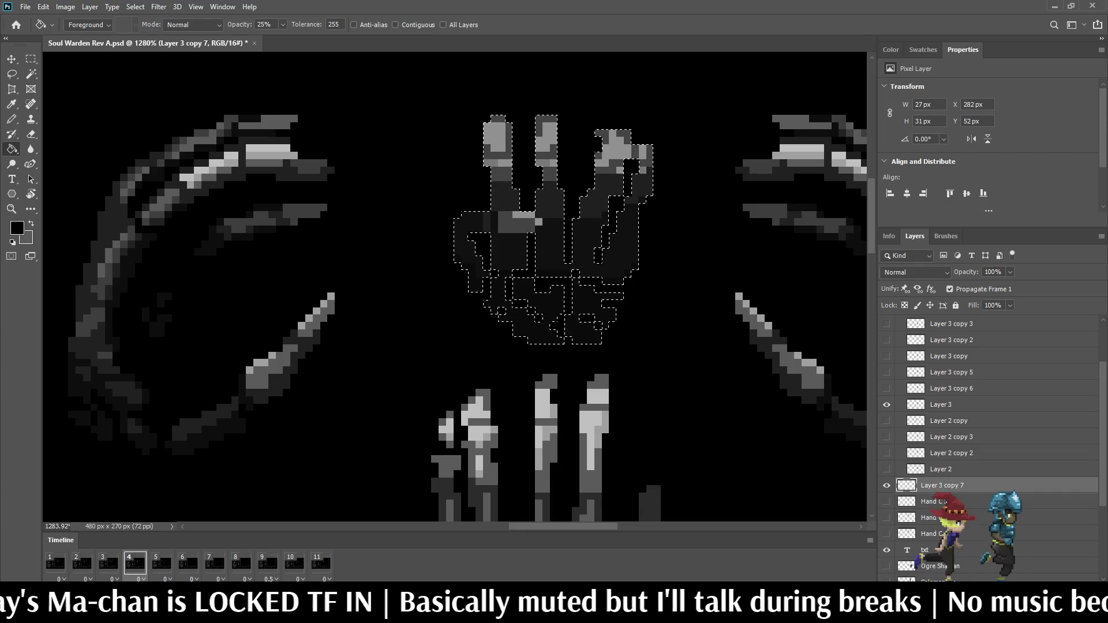
scroll(548, 226, down, 3)
scroll(554, 221, down, 2)
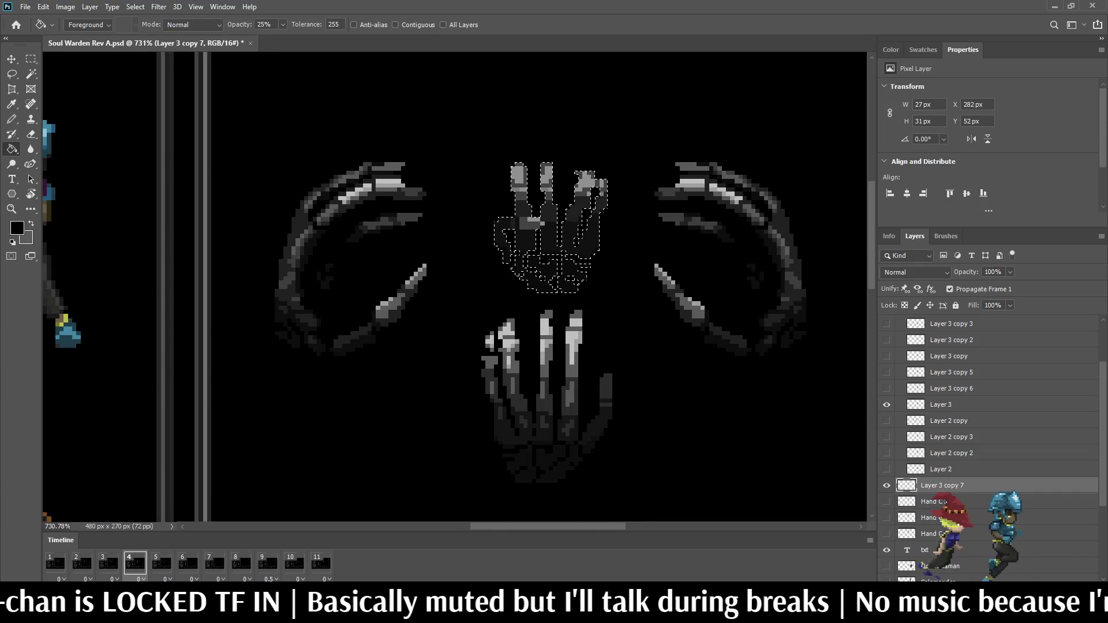
key(ctrl+d)
- Preview the hand animation, then save the document
scroll(639, 88, down, 4)
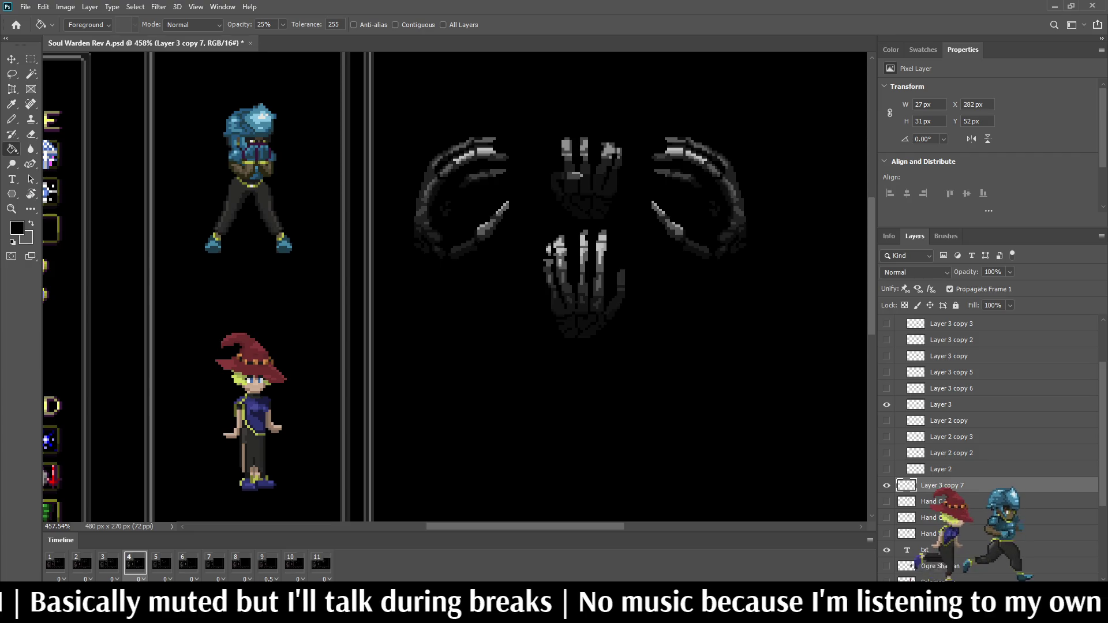
key(space)
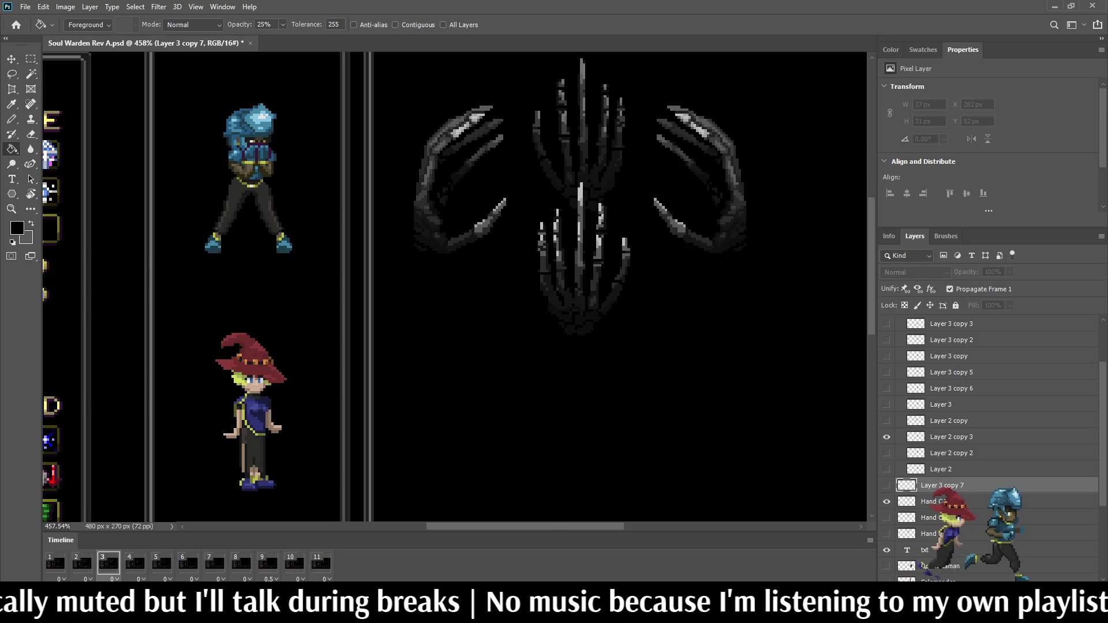
key(space)
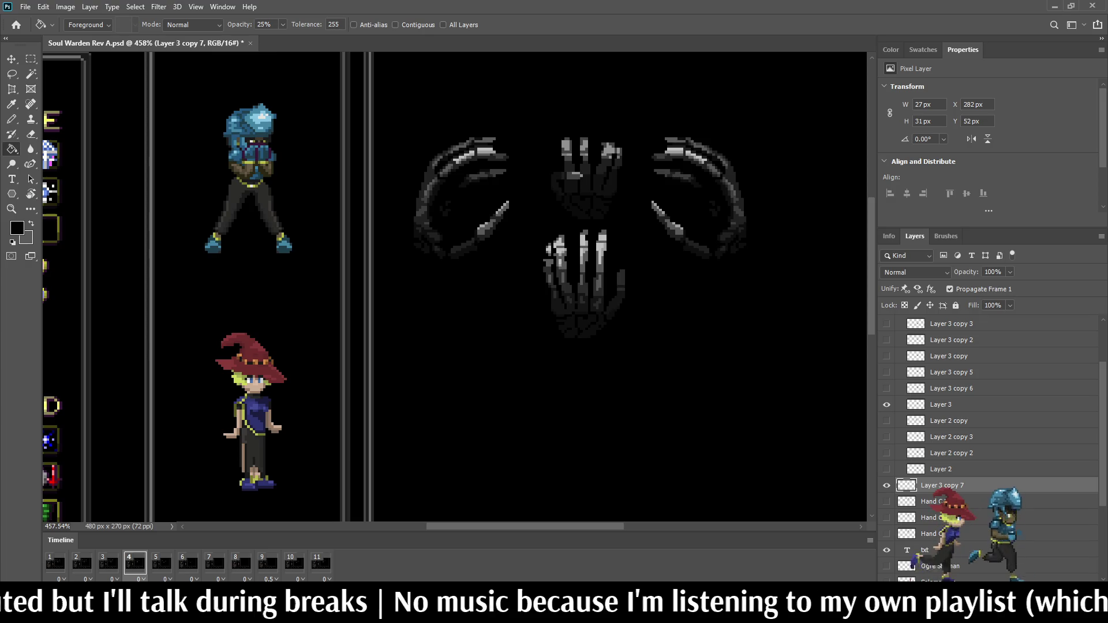
key(ctrl+s)
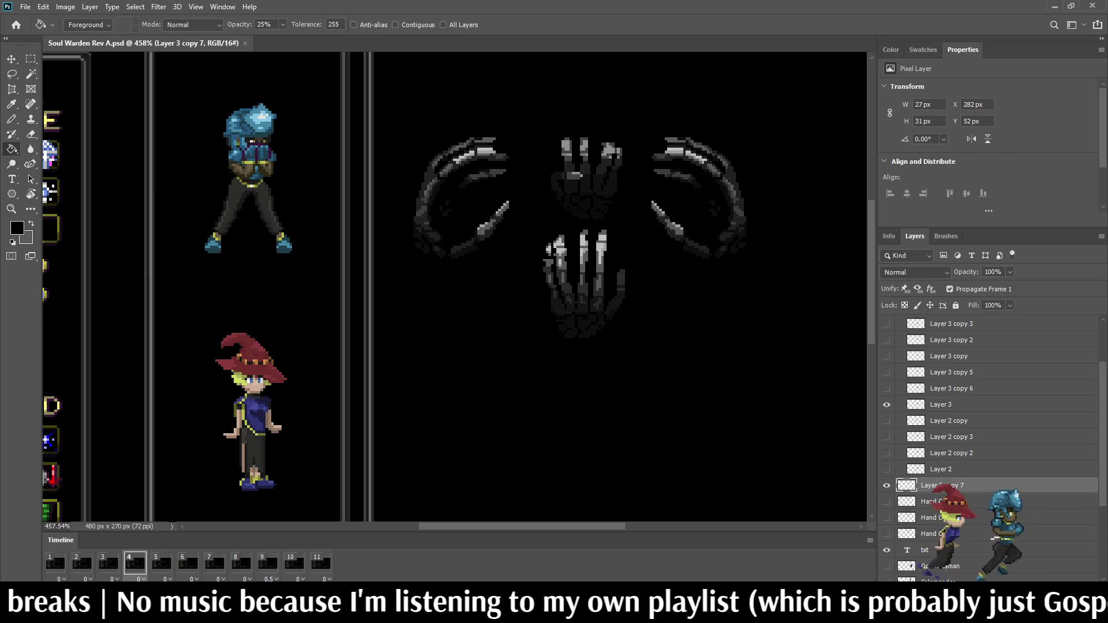
scroll(584, 102, down, 2)
scroll(592, 142, up, 5)
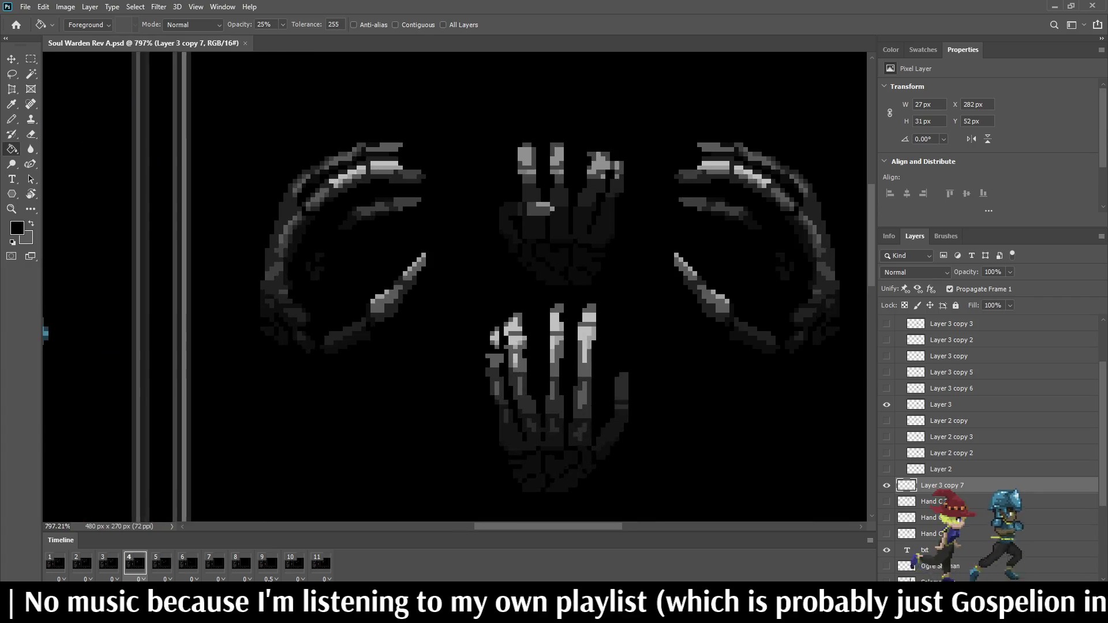
- Sample the light fingertip grey and lighten pixels below the middle and left fingertips
scroll(593, 143, up, 6)
scroll(592, 143, up, 6)
scroll(601, 165, up, 1)
scroll(601, 166, up, 1)
key(i)
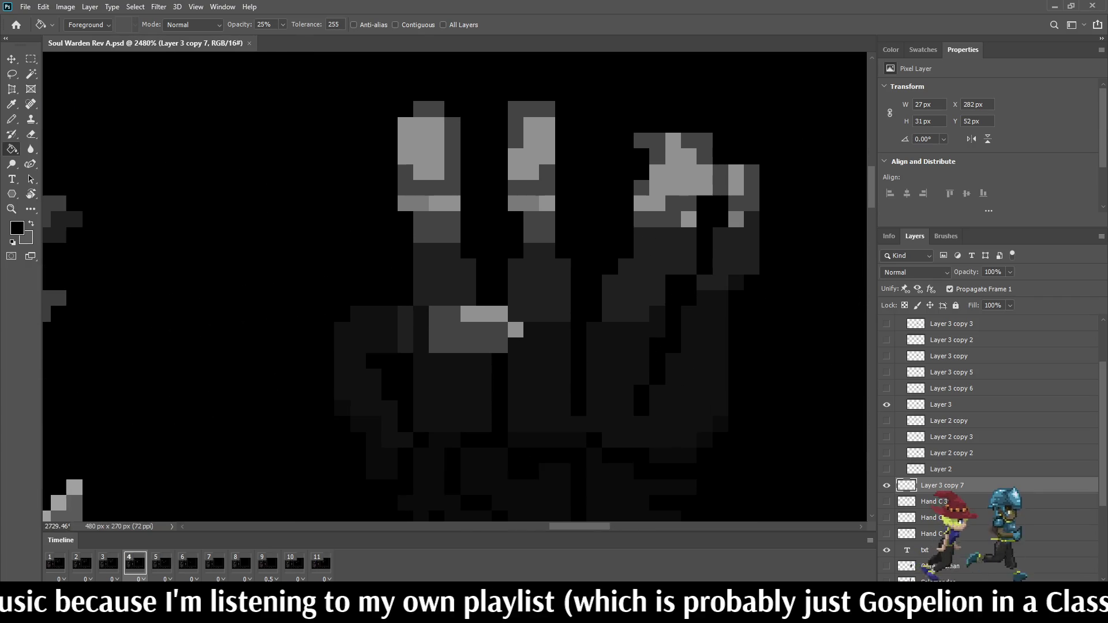
click(678, 179)
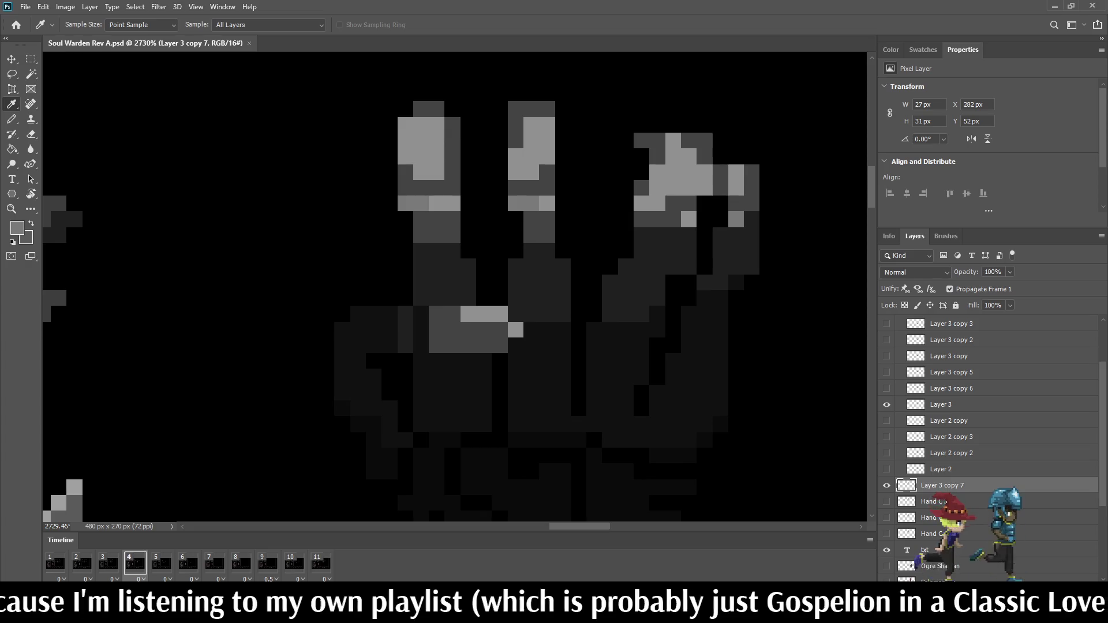
key(b)
click(531, 187)
click(515, 187)
drag(420, 187, 436, 187)
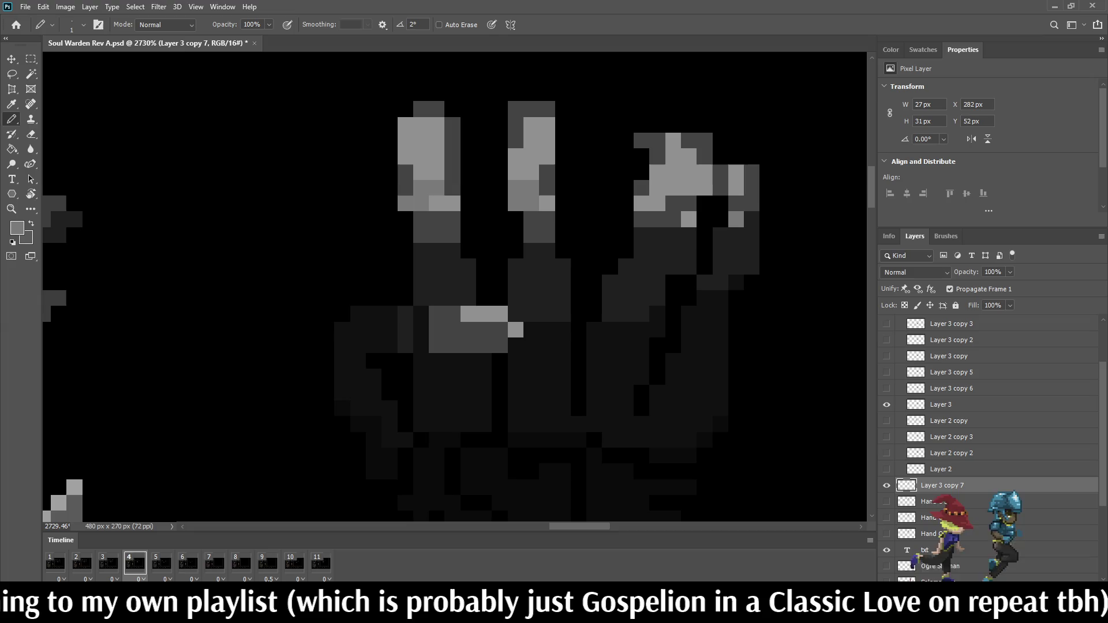
- Extend the light grey highlight four pixels down the right finger
click(673, 203)
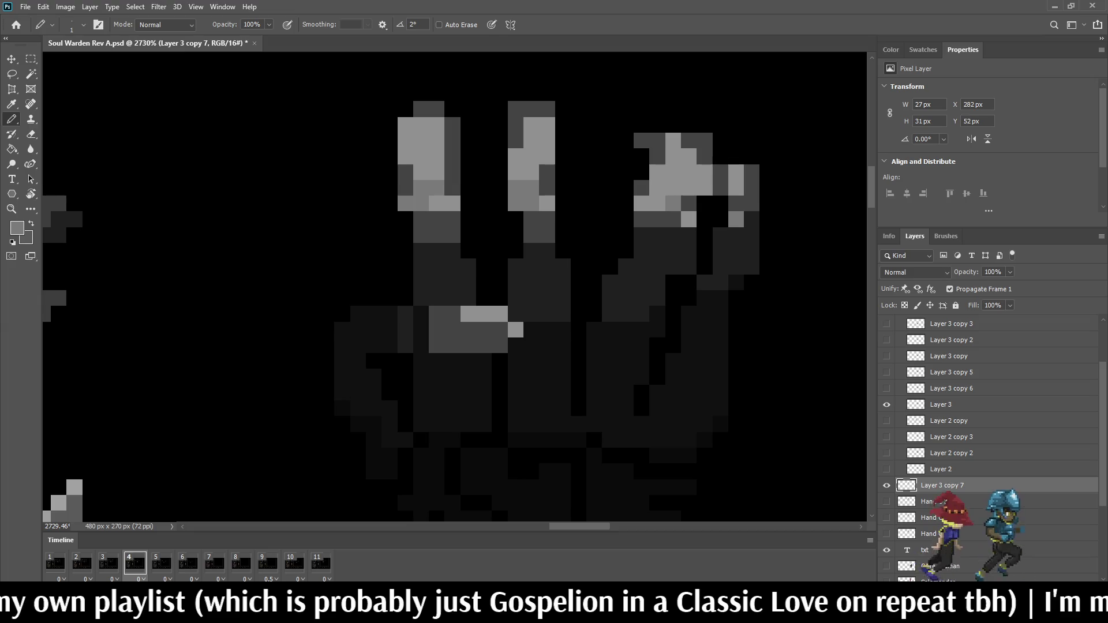
click(688, 203)
click(674, 220)
click(658, 220)
scroll(690, 161, down, 5)
scroll(690, 160, down, 3)
scroll(704, 167, down, 2)
scroll(704, 168, up, 3)
scroll(704, 167, up, 3)
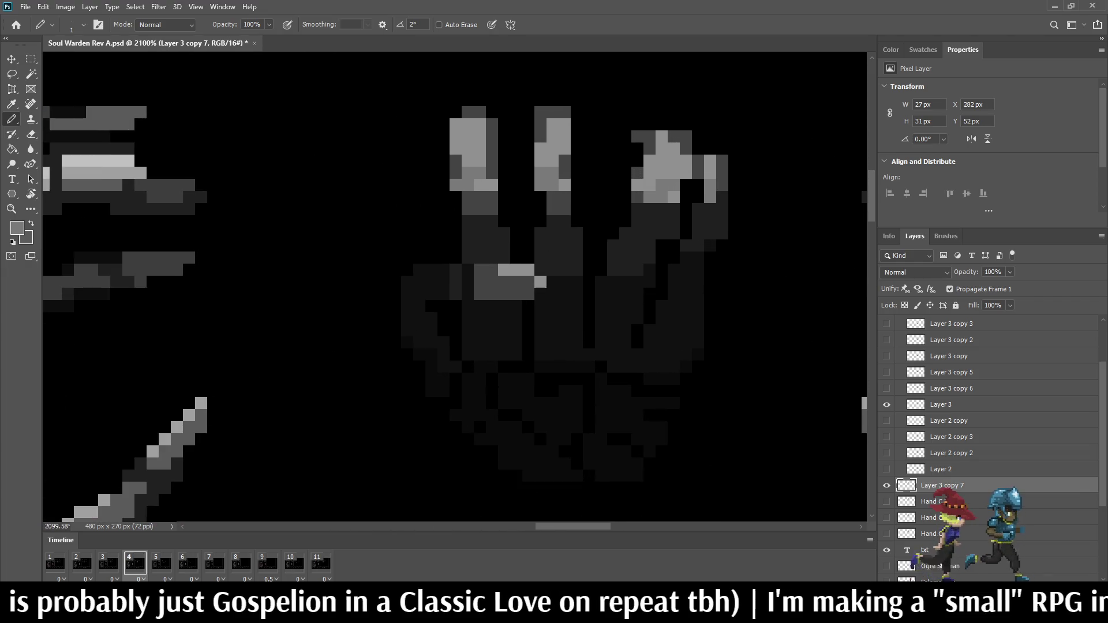
scroll(710, 173, down, 2)
scroll(709, 173, down, 2)
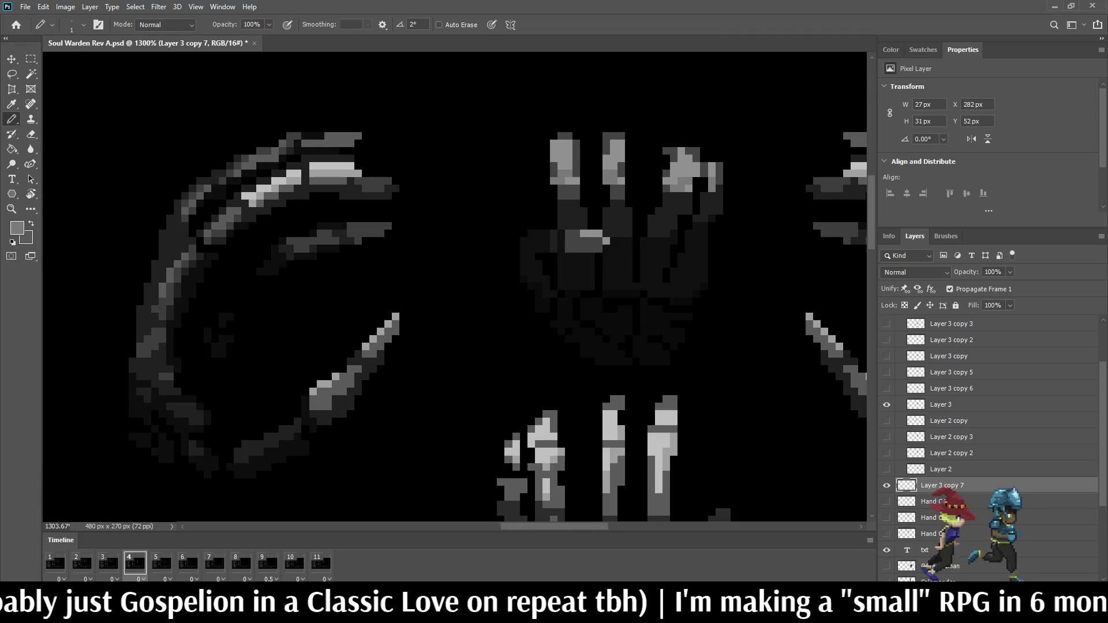
scroll(693, 173, down, 3)
scroll(692, 174, down, 3)
scroll(693, 173, down, 2)
scroll(692, 173, down, 1)
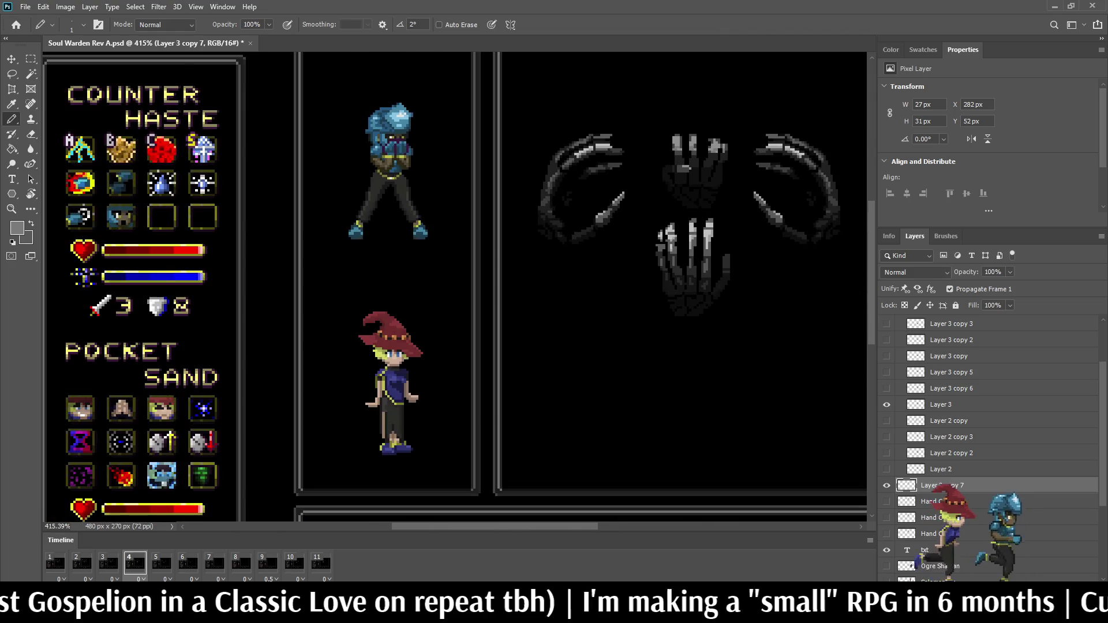
scroll(693, 174, up, 2)
scroll(693, 173, up, 2)
scroll(692, 173, up, 2)
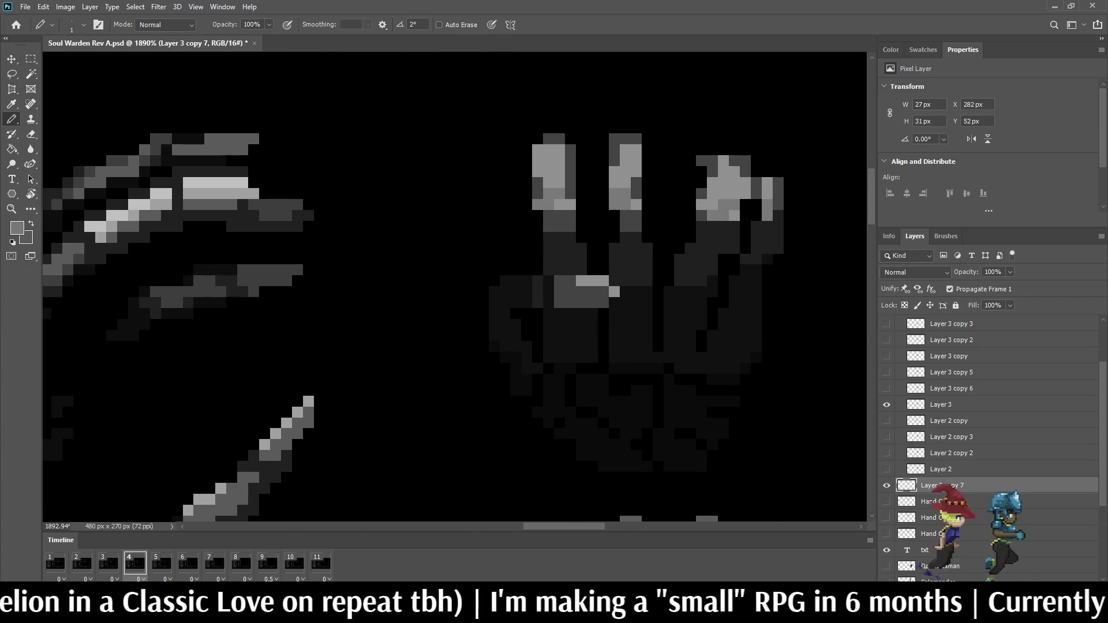
scroll(693, 173, up, 2)
- Shift the upper hand's right fingertip one pixel left
key(l)
drag(692, 146, 750, 149)
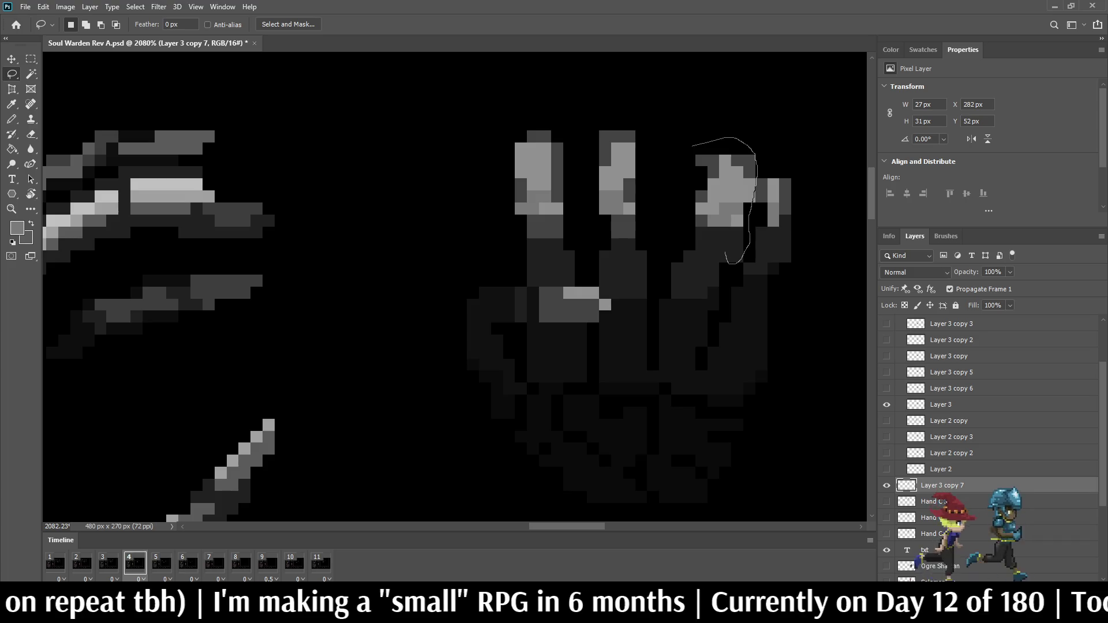
drag(708, 241, 692, 147)
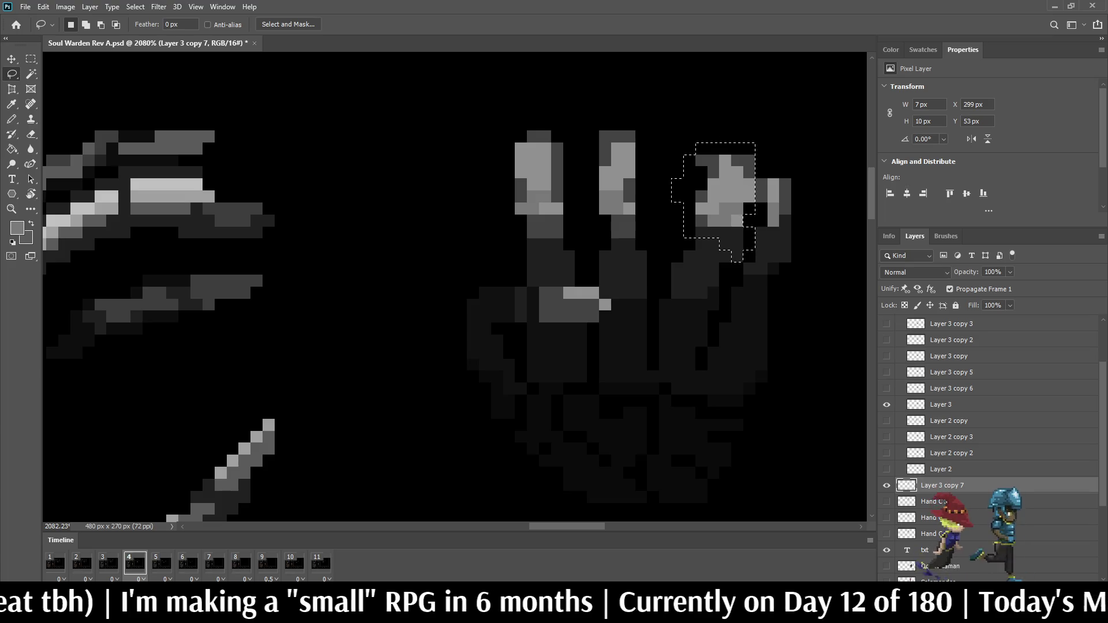
key(ctrl+t)
key(Left)
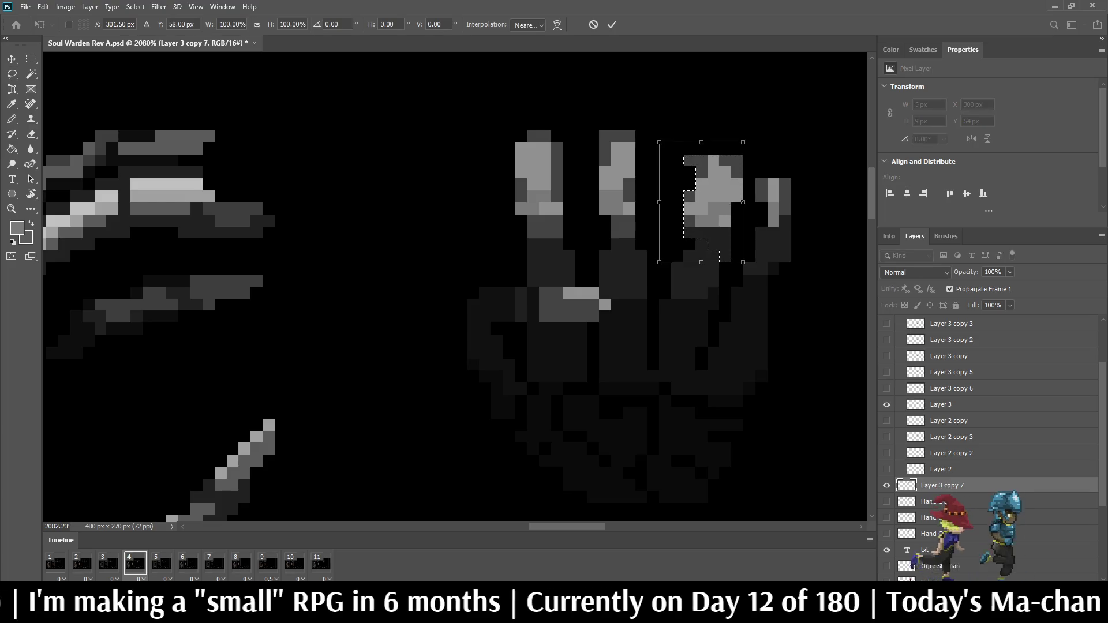
key(Return)
key(ctrl+d)
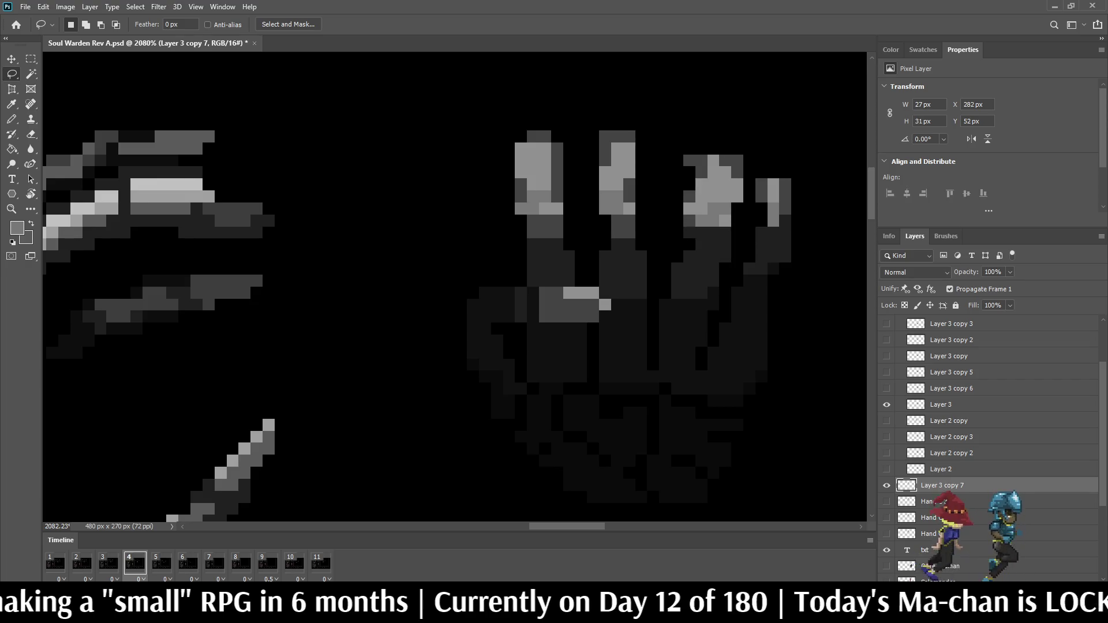
- Erase the light grey highlight column on the third finger
key(e)
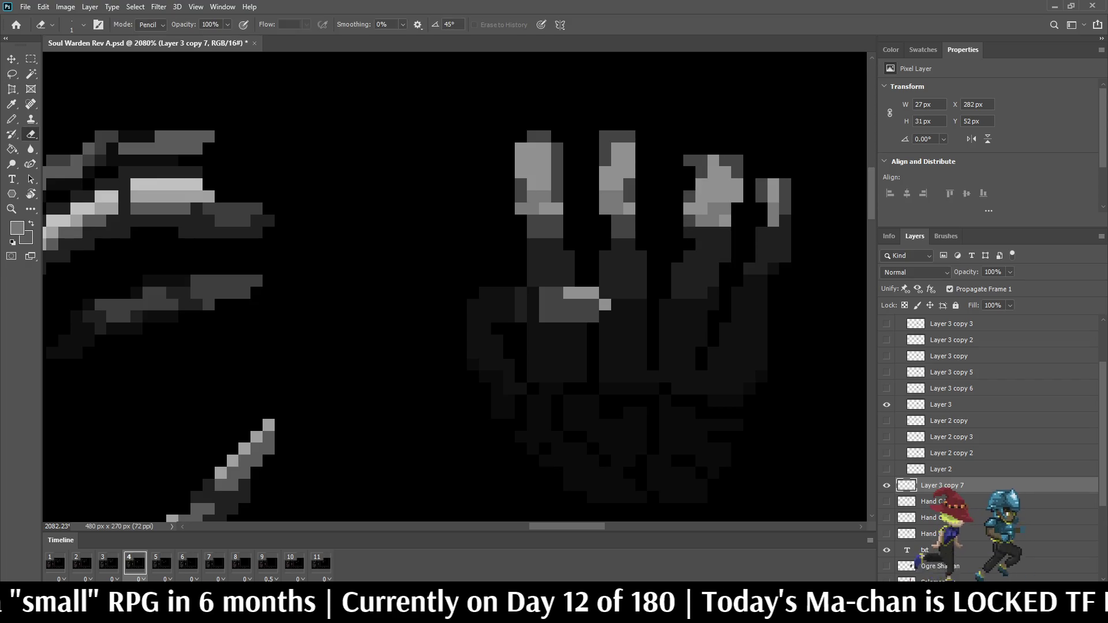
drag(736, 161, 737, 196)
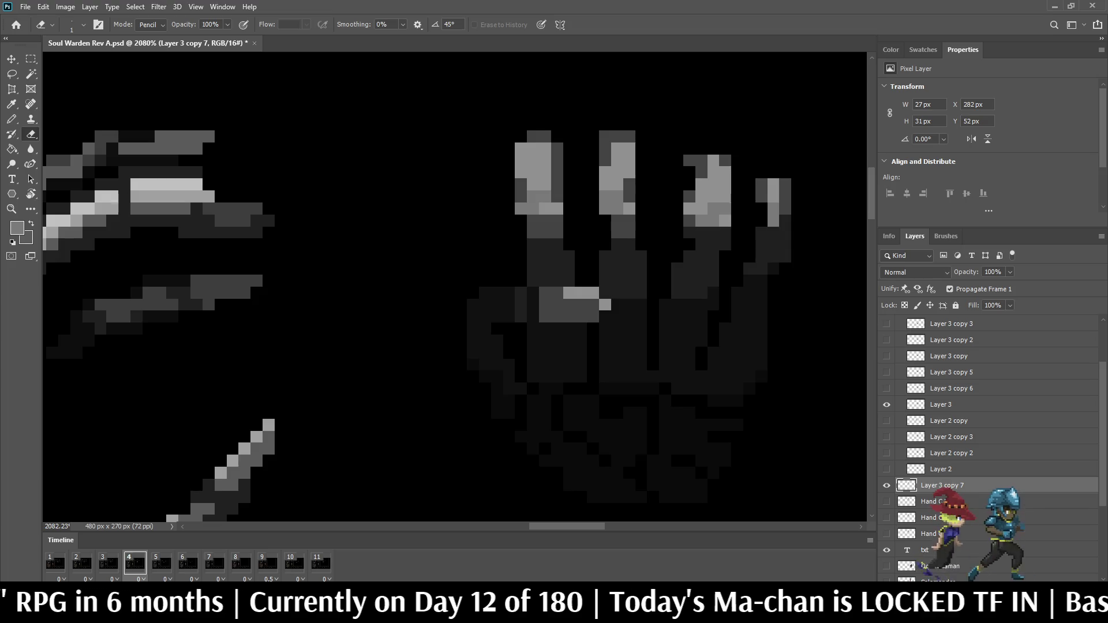
scroll(674, 257, down, 4)
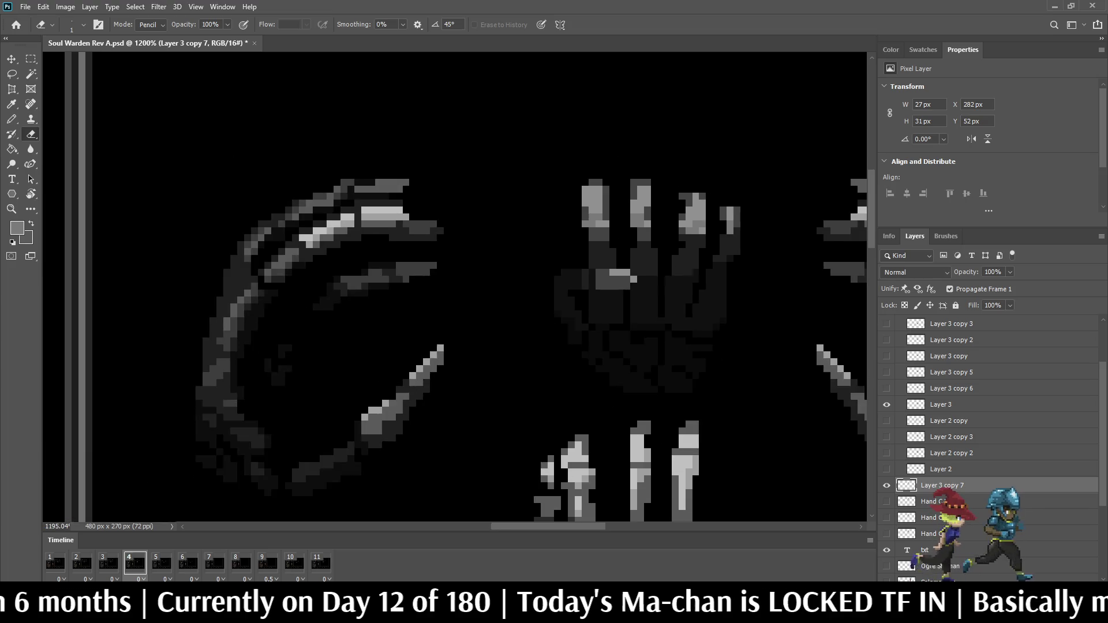
scroll(674, 257, up, 1)
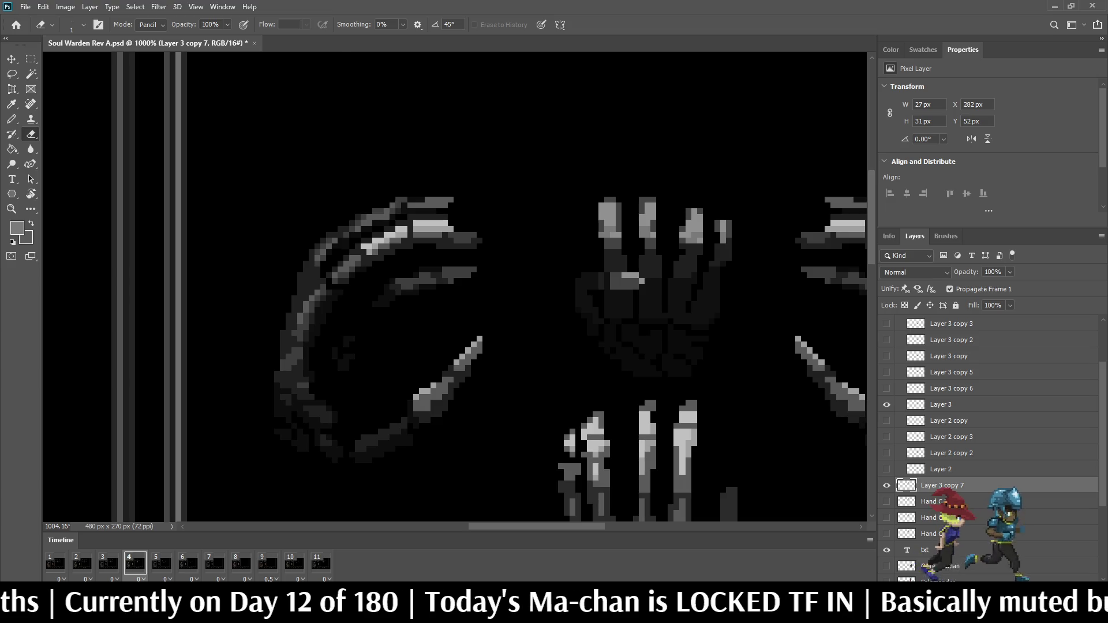
scroll(682, 211, down, 2)
scroll(682, 211, down, 2)
scroll(682, 211, down, 1)
scroll(690, 169, up, 1)
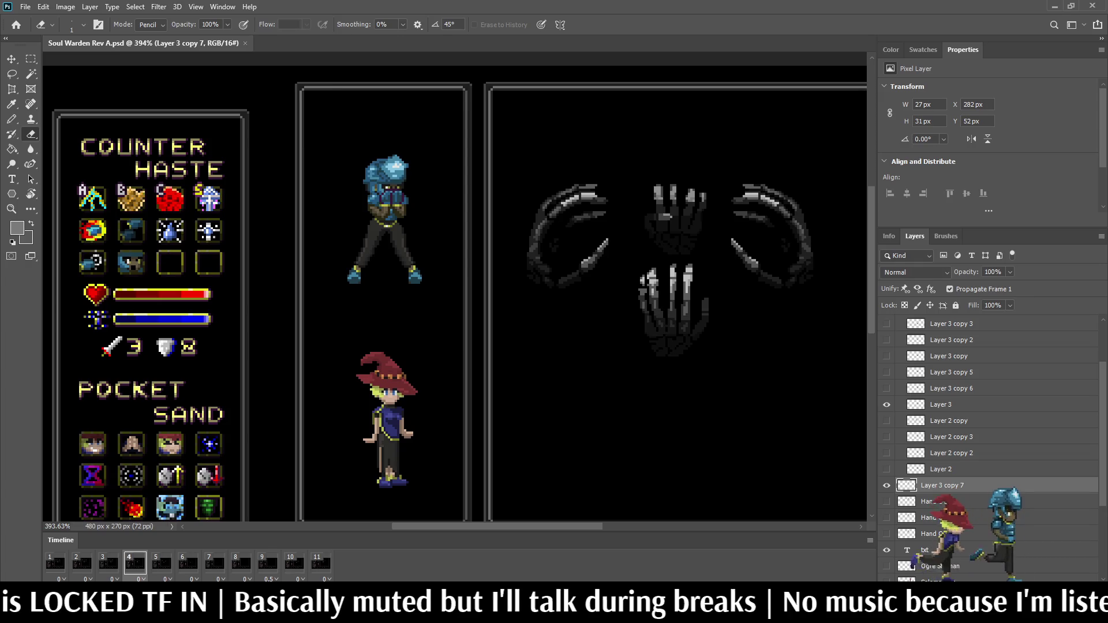
key(ctrl+j)
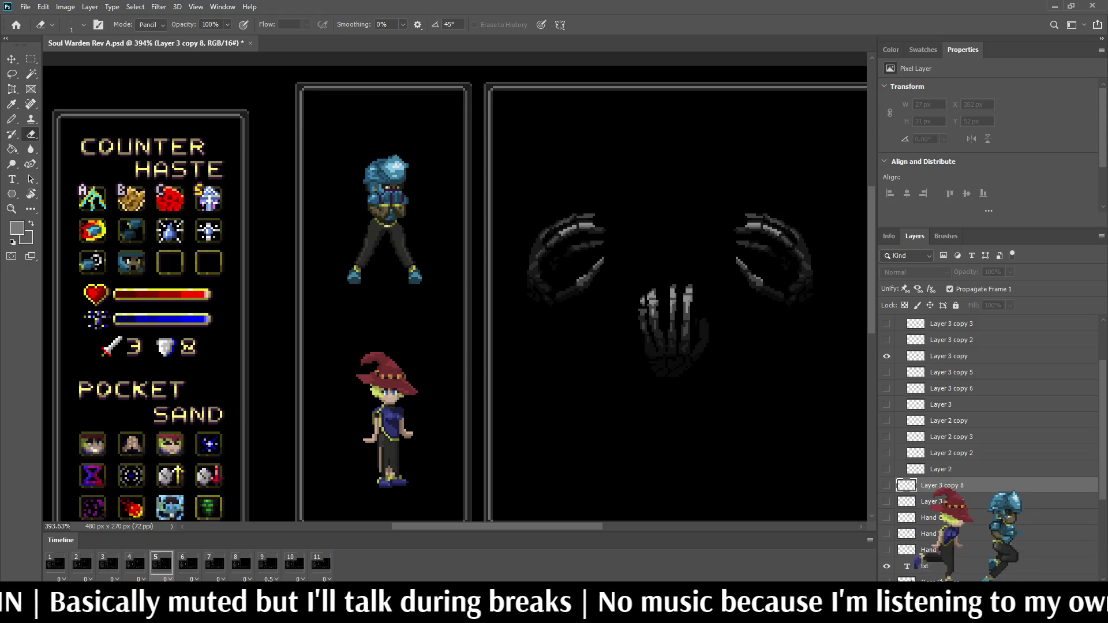
- Show the new hand copy on frame 5 and lower it 10 px
key(ctrl+comma)
click(134, 563)
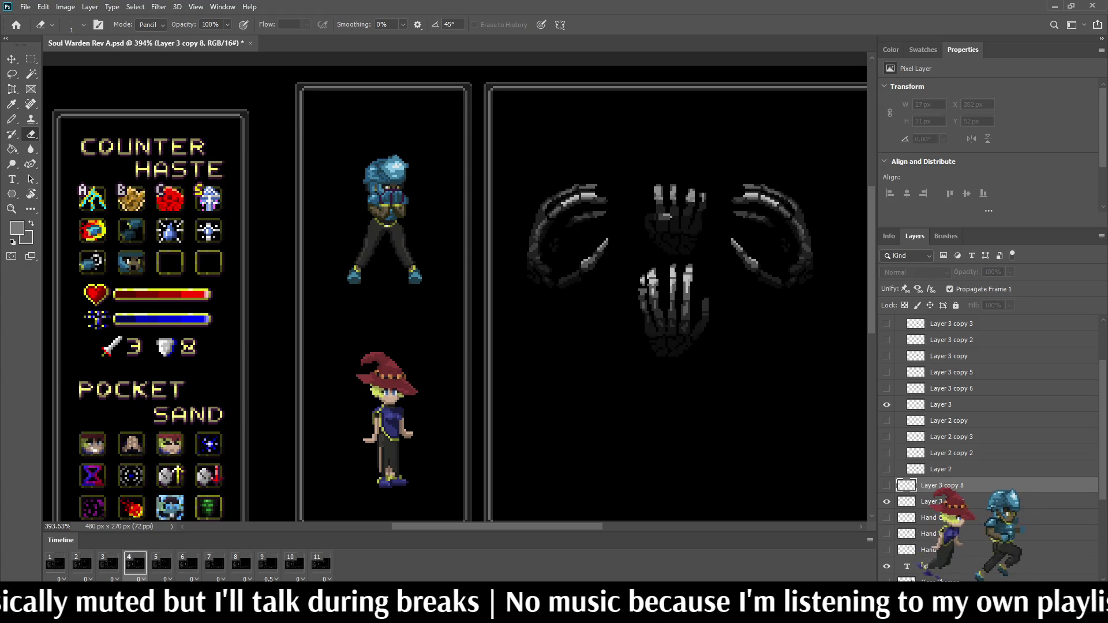
click(161, 563)
key(ctrl+t)
key(shift+Down)
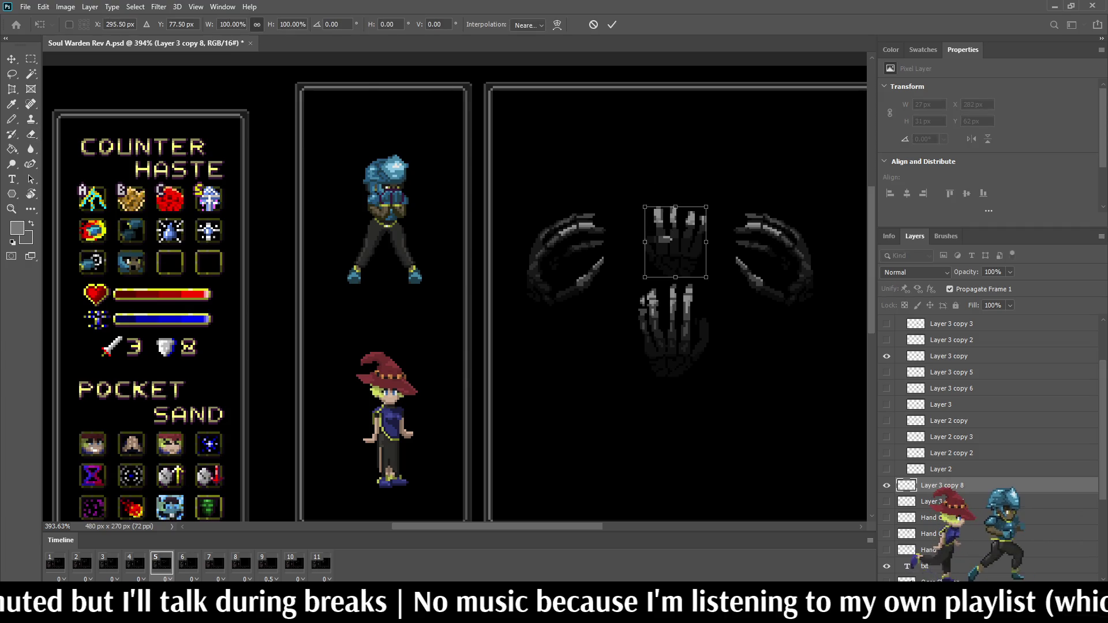
key(Return)
- Darken the lowered hand copy with a 25% black fill
key(e)
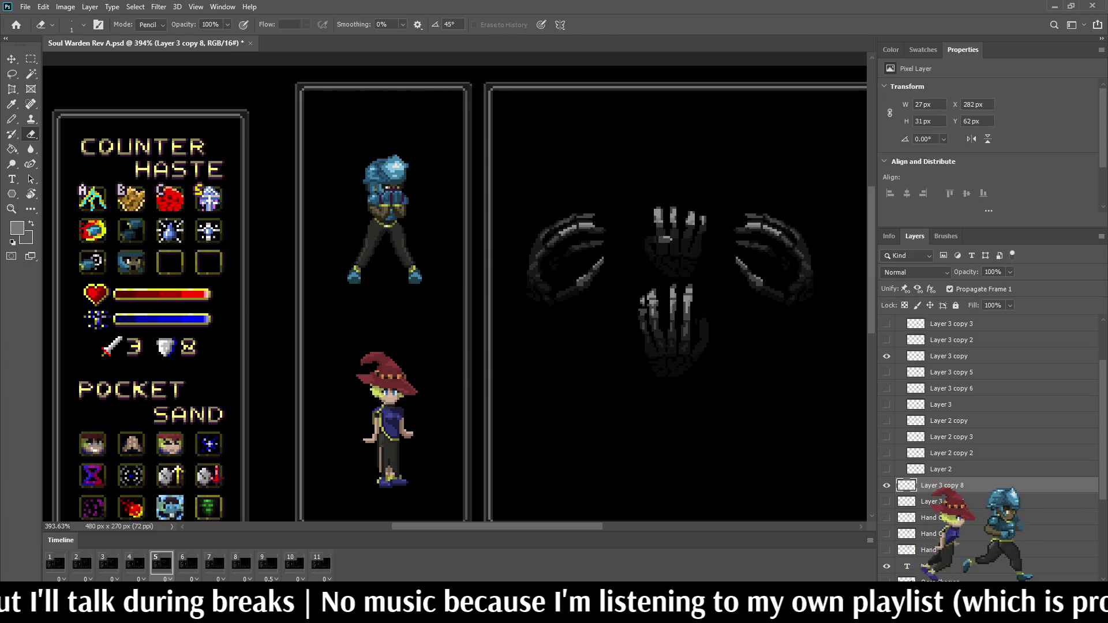
key(g)
scroll(675, 242, up, 3)
scroll(675, 243, up, 2)
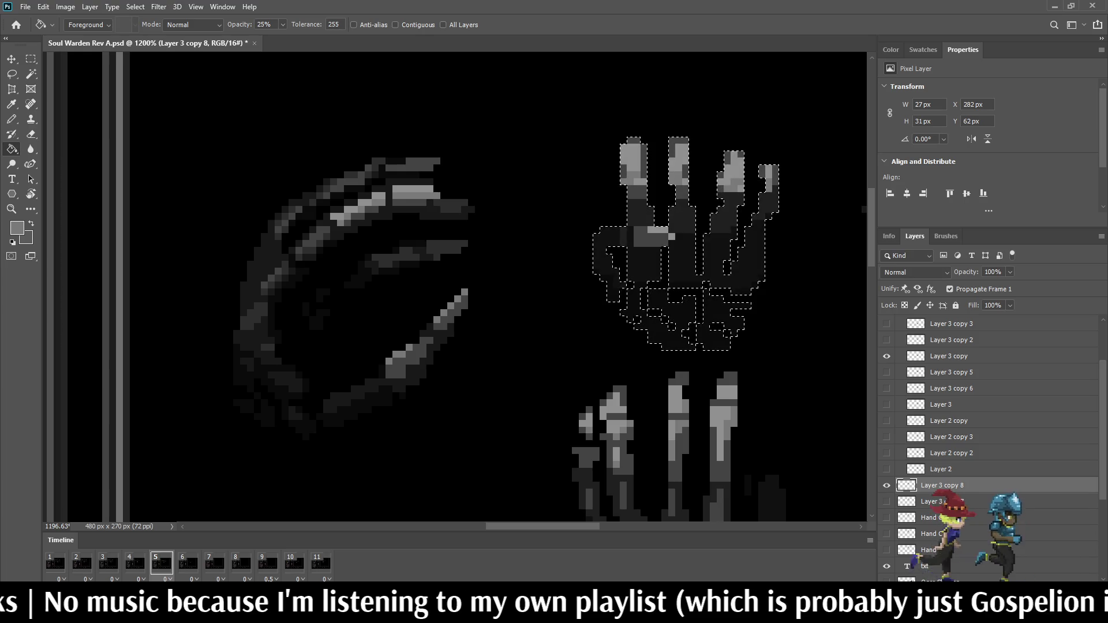
key(x)
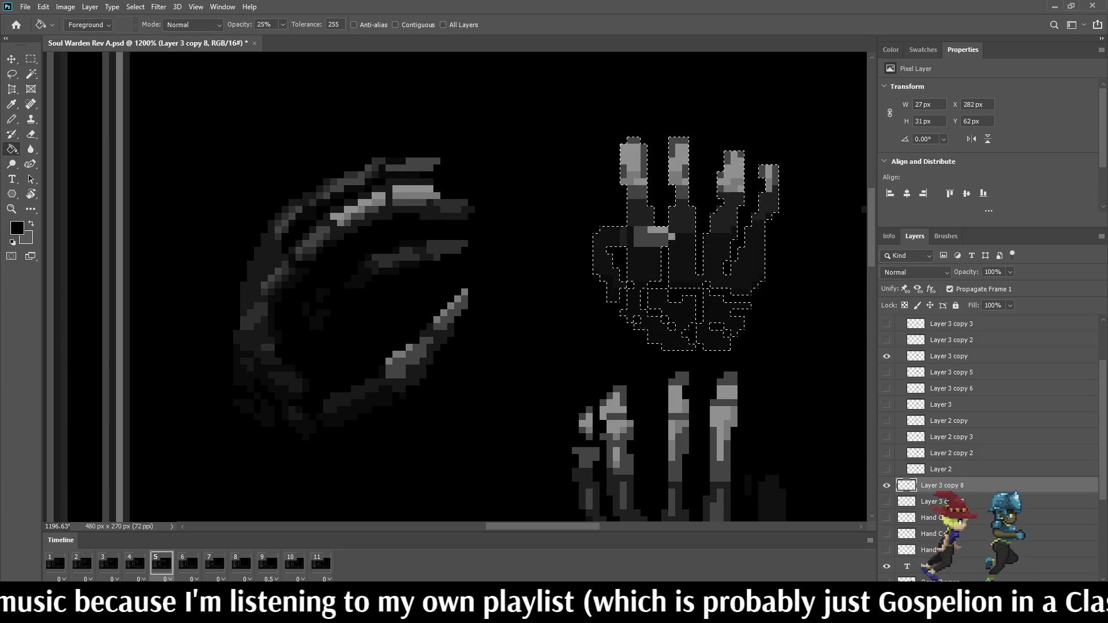
scroll(639, 266, down, 2)
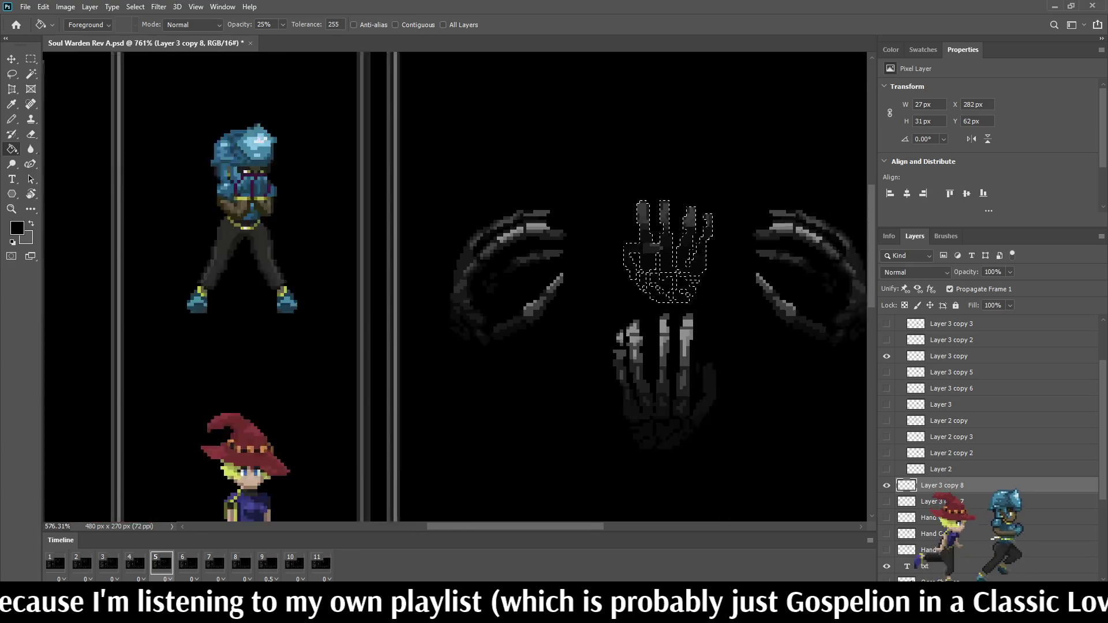
scroll(640, 266, down, 2)
key(ctrl+d)
scroll(639, 266, up, 3)
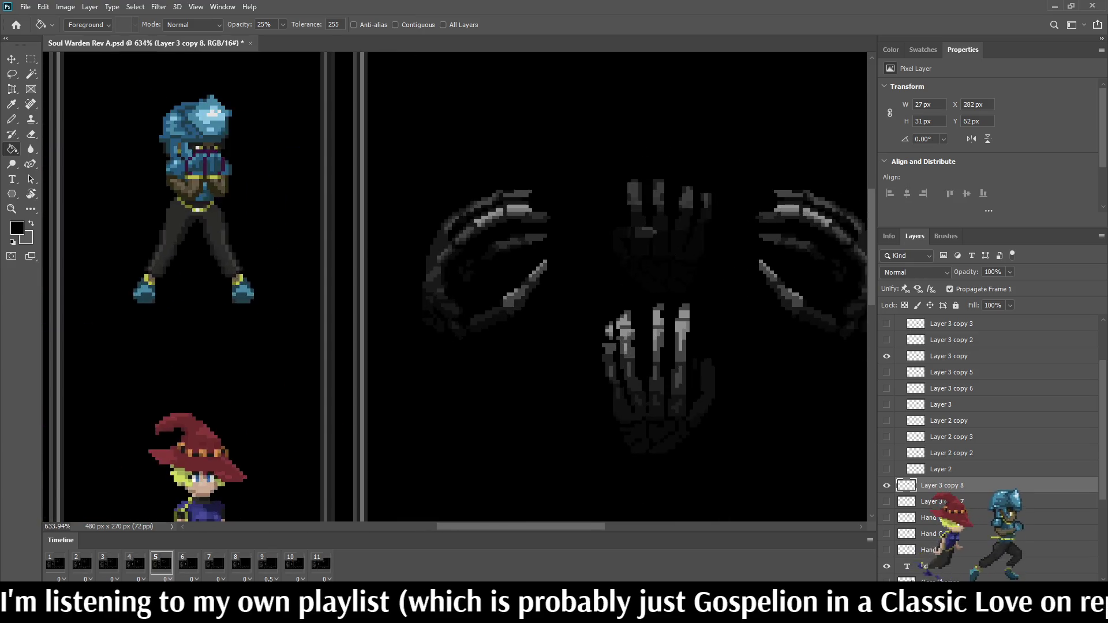
scroll(690, 292, up, 5)
- Advance the timeline to animation frame 6
key(e)
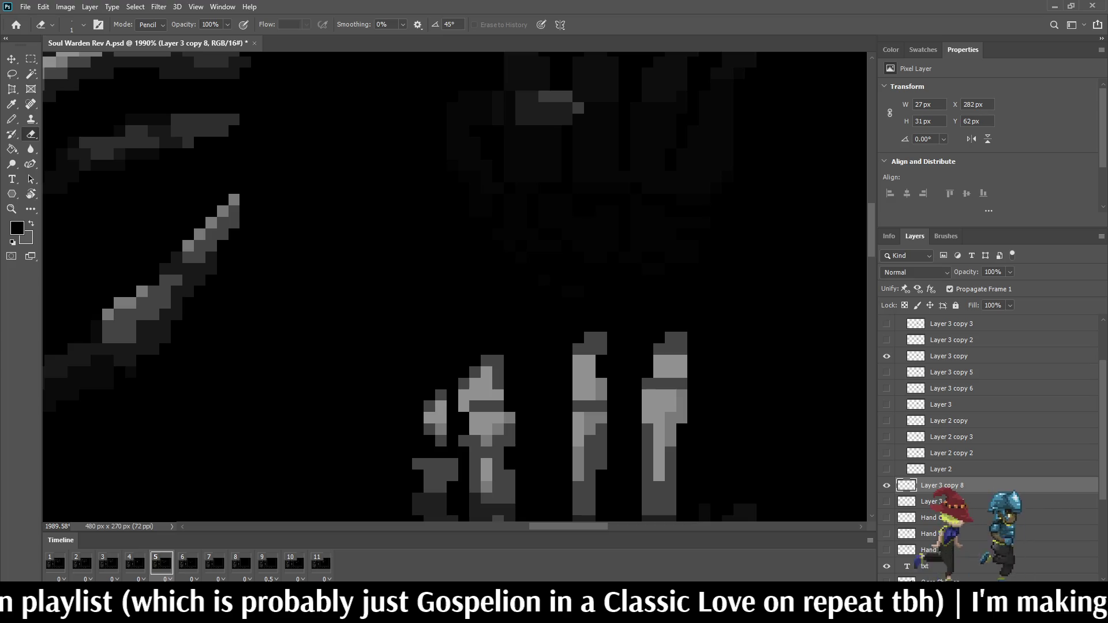
scroll(522, 219, down, 5)
scroll(521, 220, down, 1)
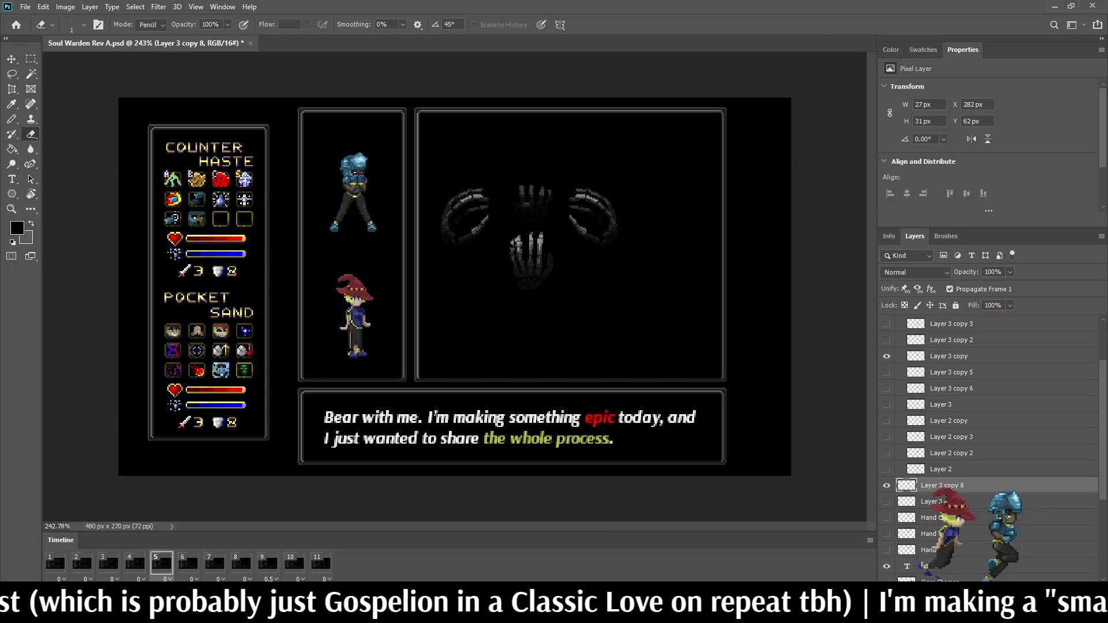
key(Right)
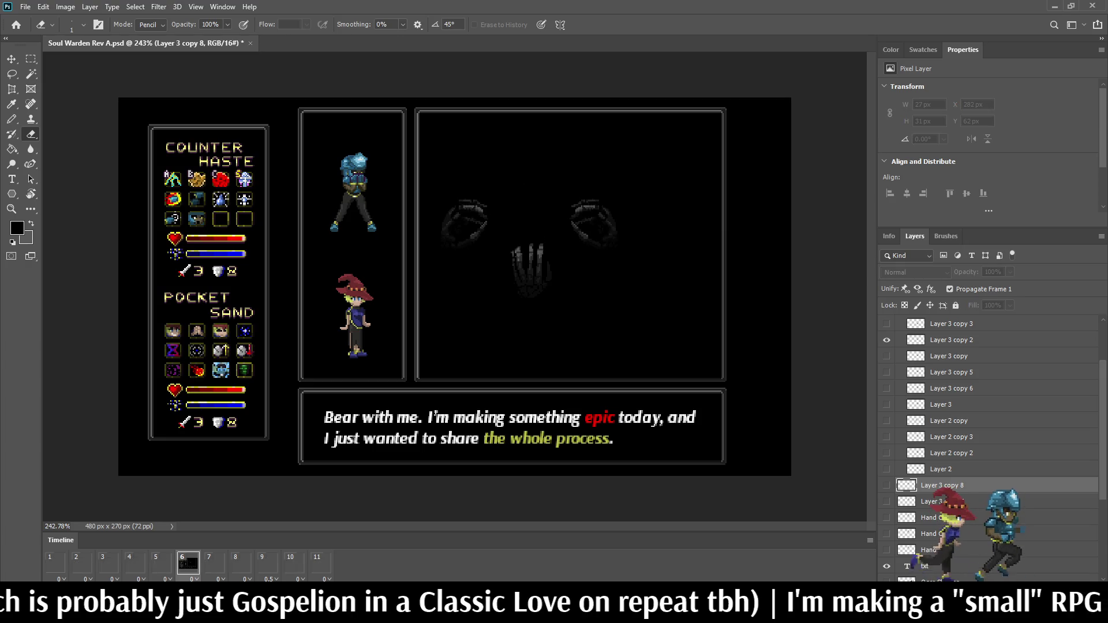
- Duplicate the hand as Layer 3 copy 9 for frame 6 and shift it down 10 px
key(ctrl+j)
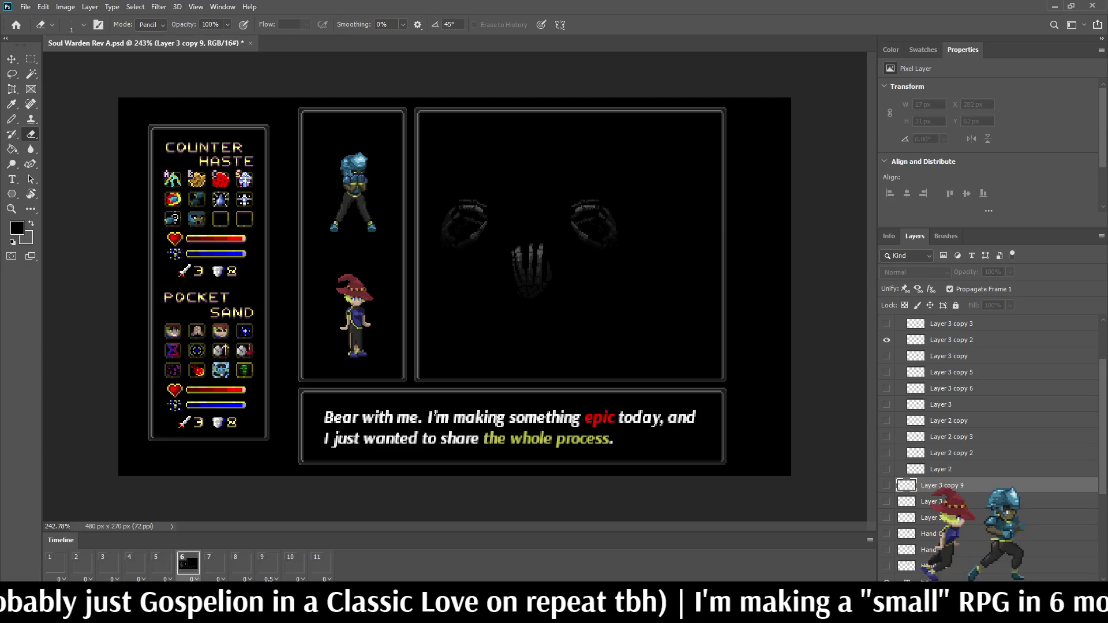
click(886, 486)
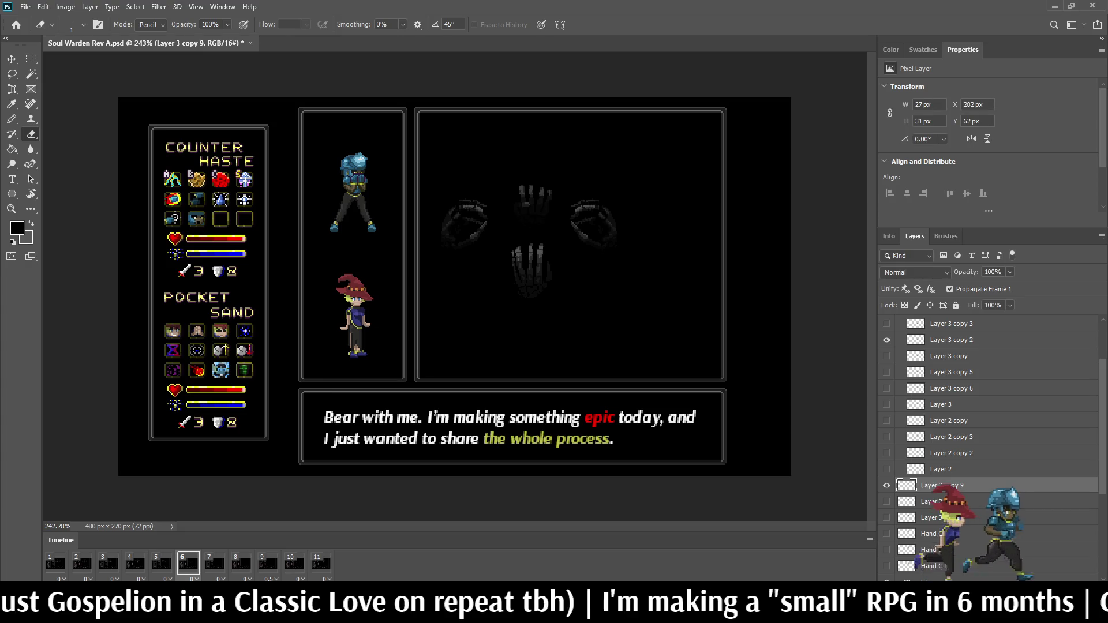
key(ctrl+t)
key(shift+Down)
key(Return)
- Fill the selected hand copy with a near-black colour to darken it
key(e)
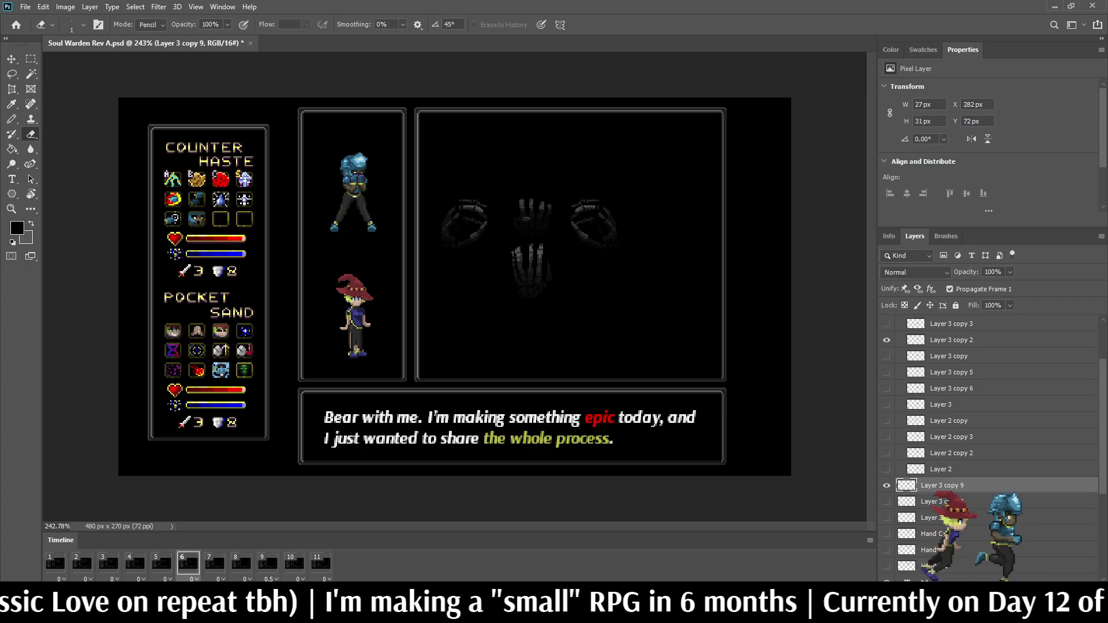
ctrl+click(905, 486)
key(g)
scroll(529, 218, up, 8)
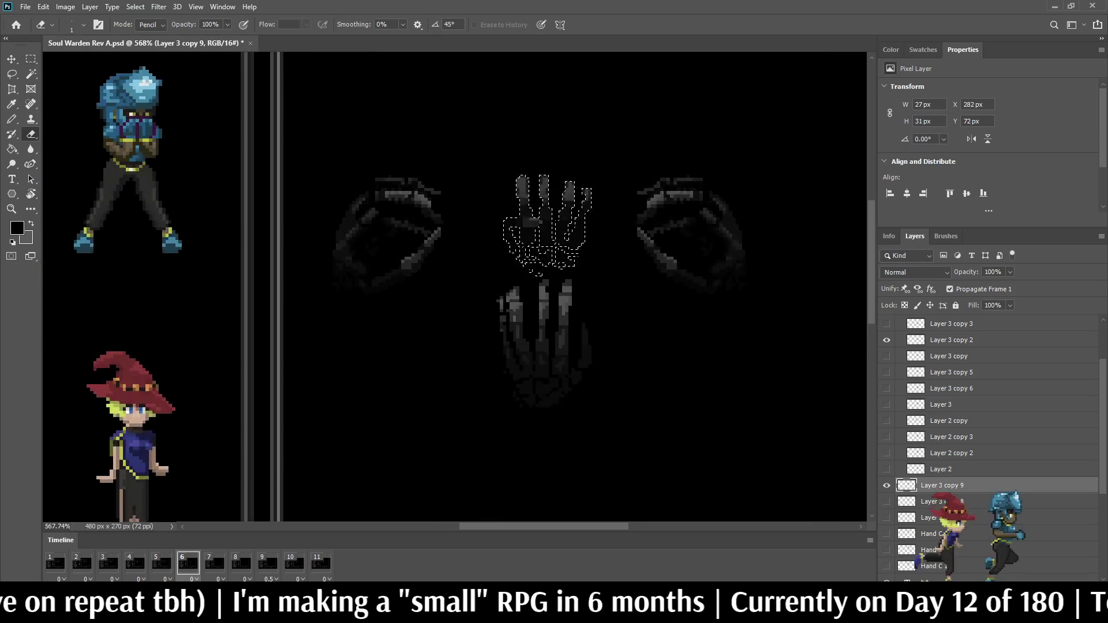
scroll(540, 225, up, 2)
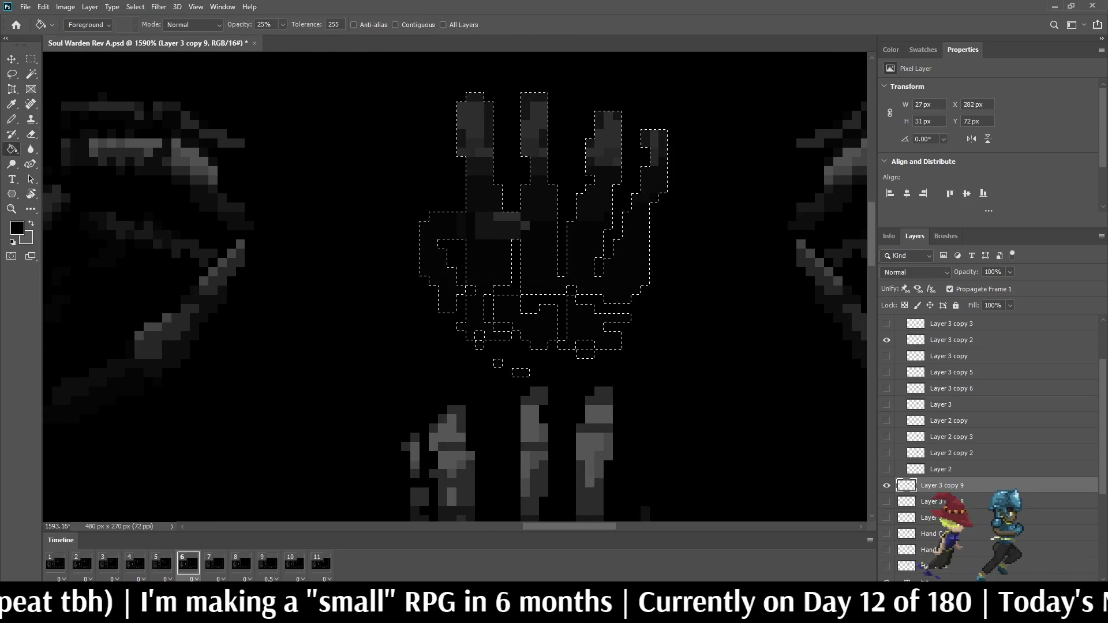
key(ctrl+d)
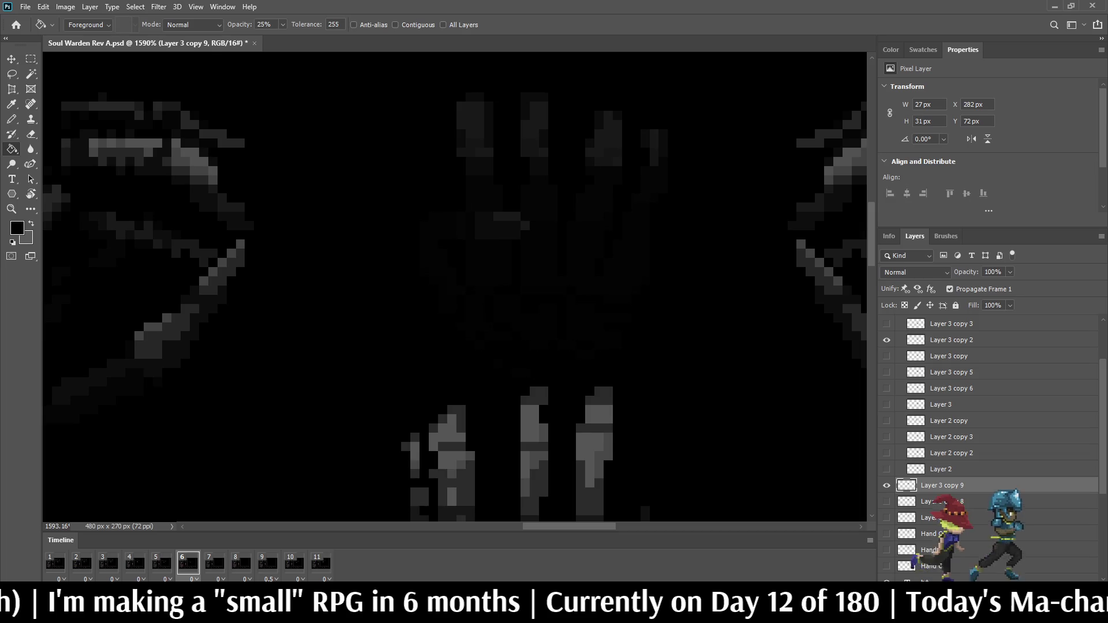
- Erase a few grey finger pixels and a short pixel column on the darkened hand
key(e)
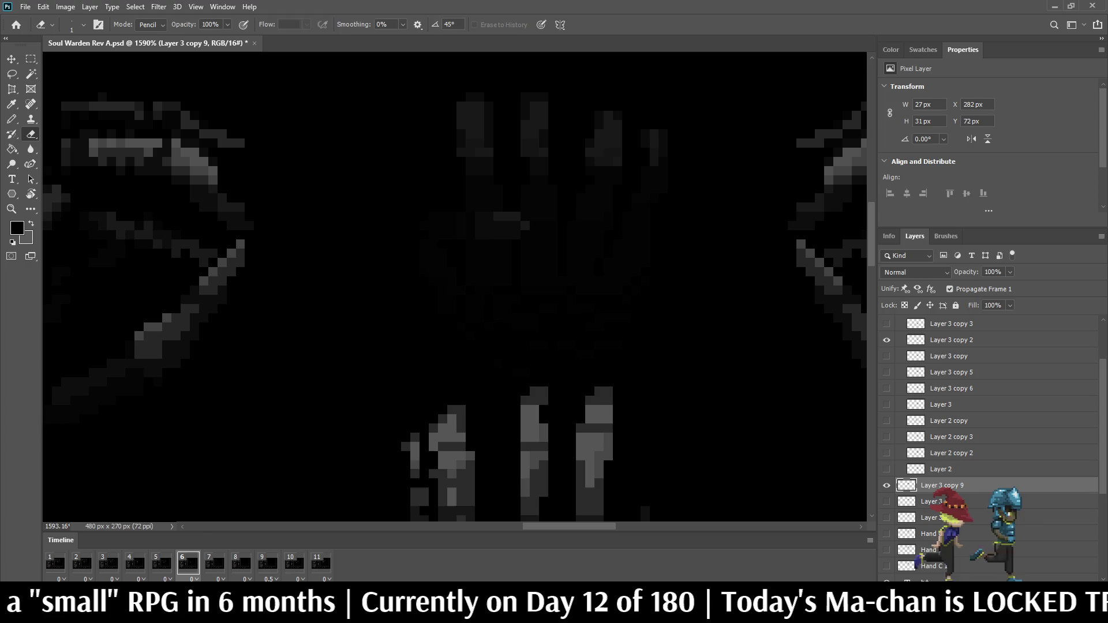
click(662, 133)
drag(653, 141, 653, 162)
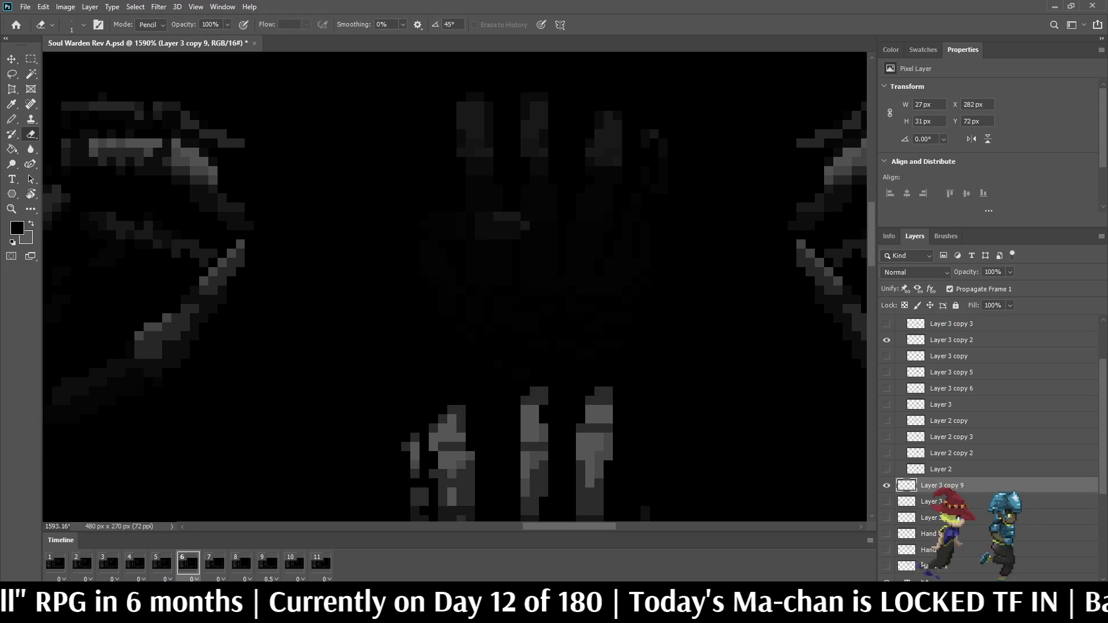
key(ctrl+z)
click(663, 153)
drag(470, 95, 471, 164)
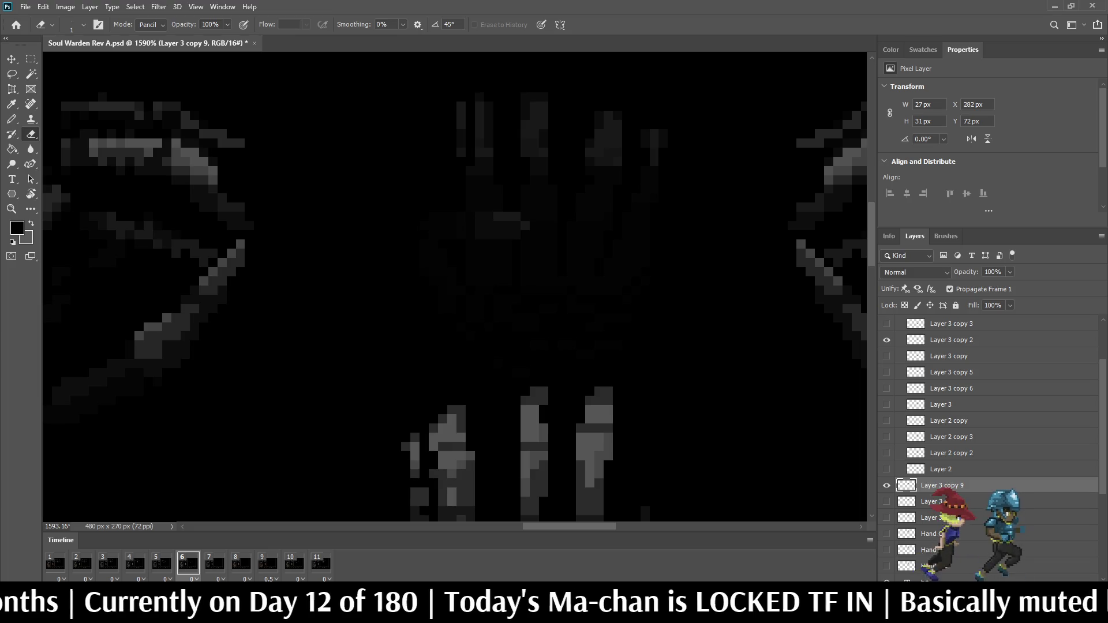
key(ctrl+z)
drag(460, 104, 461, 145)
scroll(462, 127, down, 6)
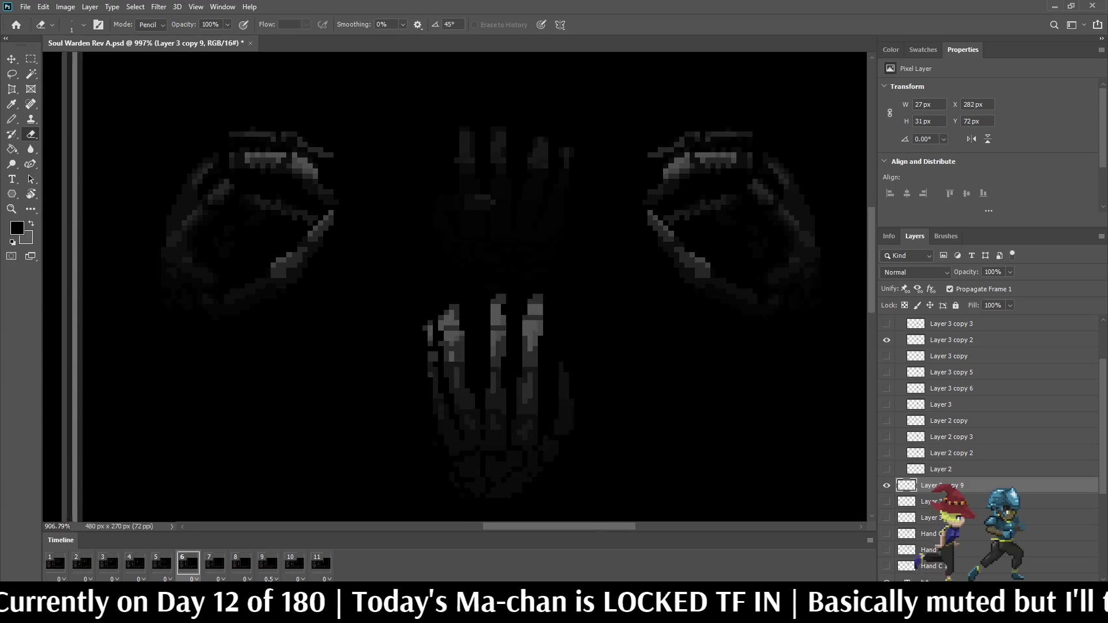
scroll(455, 288, down, 1)
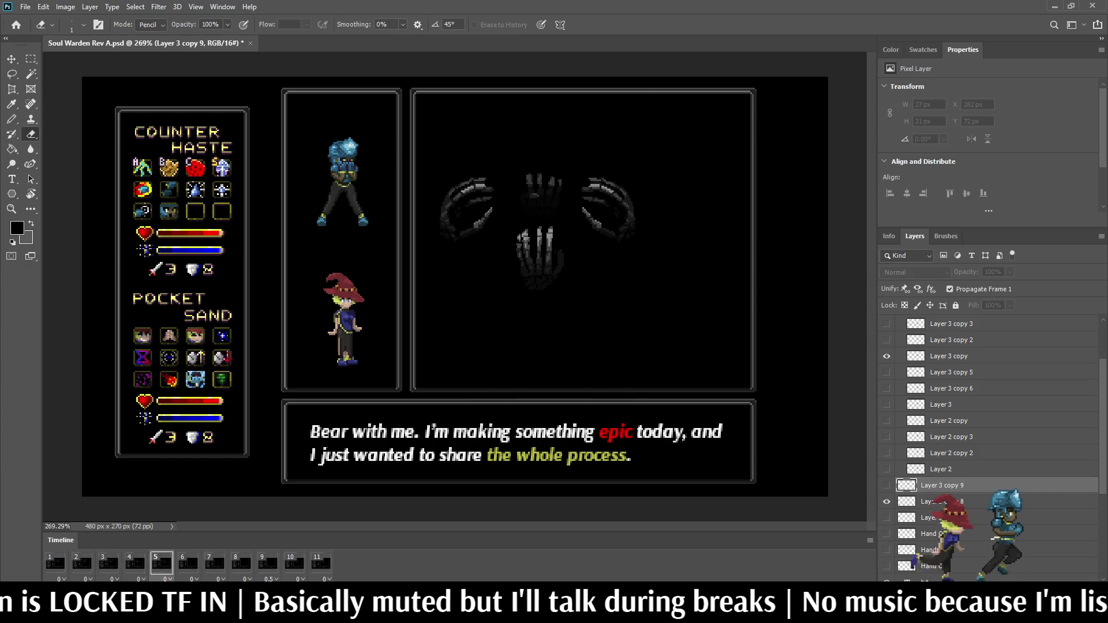
- Switch to the Pencil, save Soul Warden Rev A, and view it at 100%
key(b)
key(ctrl+s)
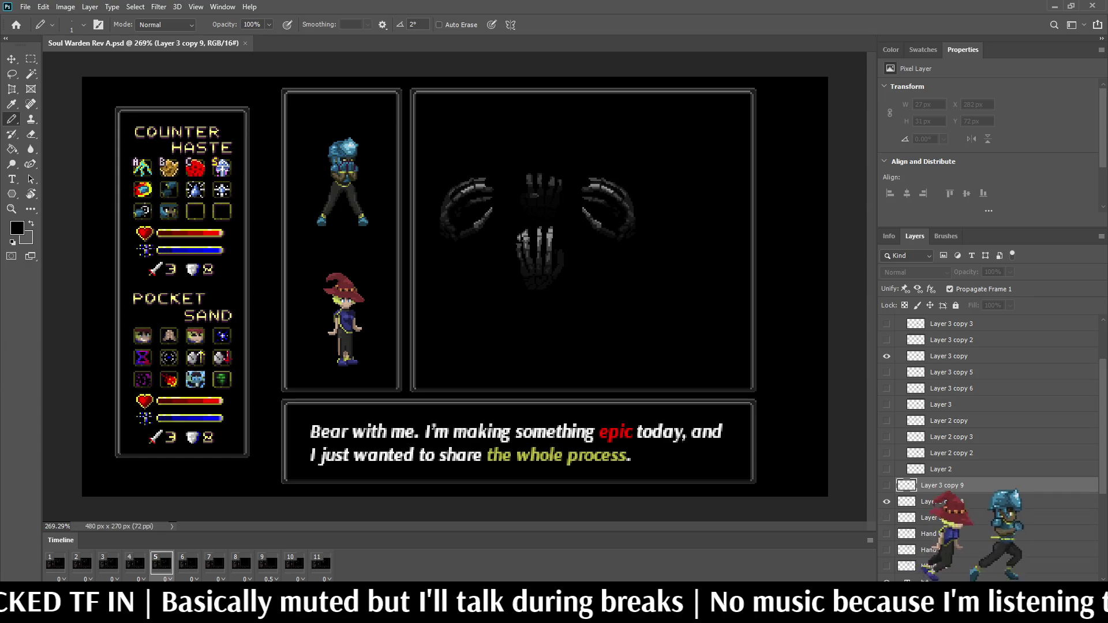
key(ctrl+1)
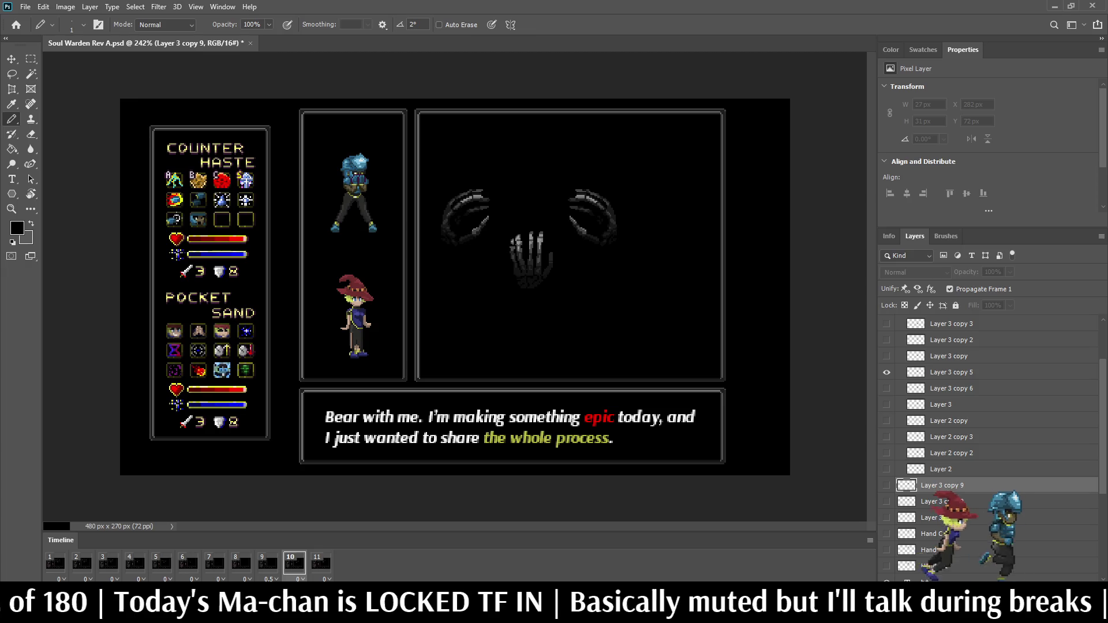
click(946, 518)
- Duplicate the hand as Layer 3 copy 10, nudge it upward, and show frame 11
scroll(946, 517, down, 2)
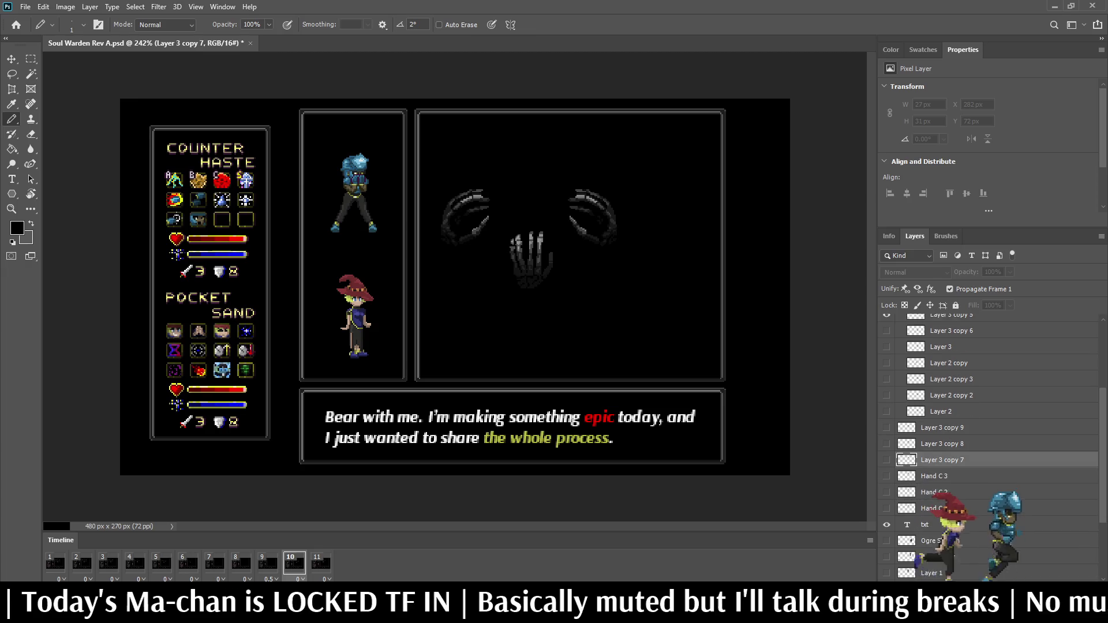
key(ctrl+j)
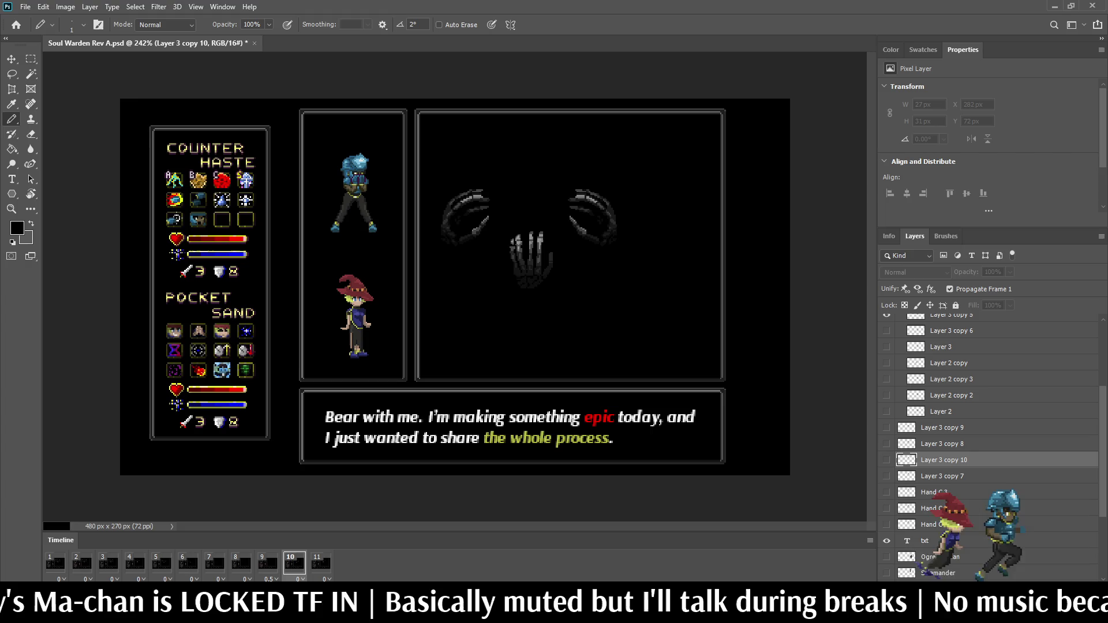
key(ctrl+comma)
key(ctrl+shift+Up)
key(ctrl+shift+Up)
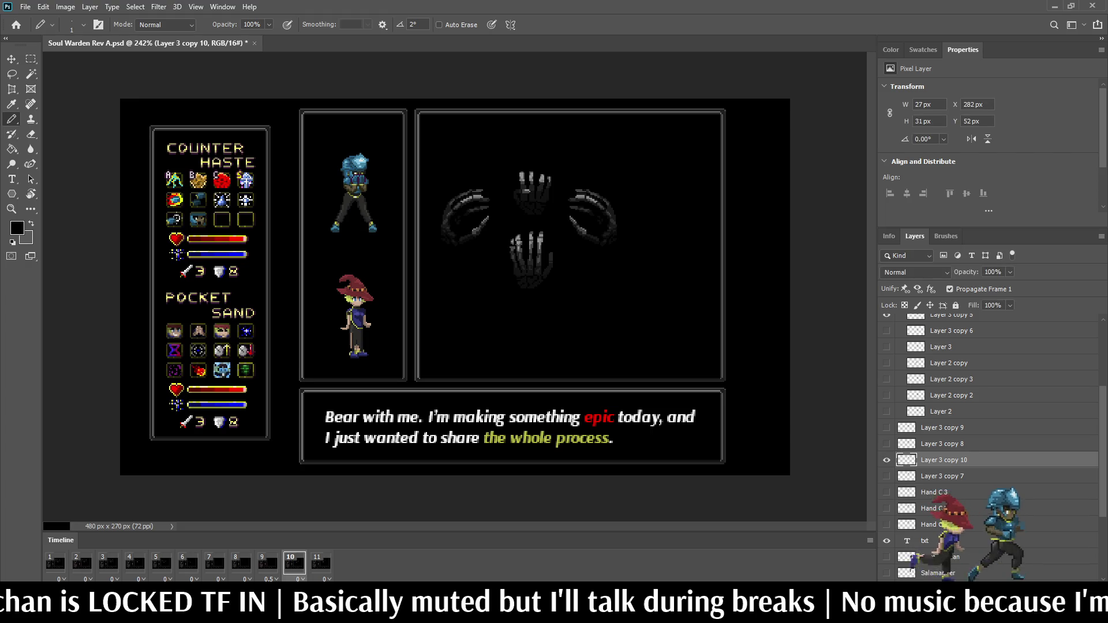
click(321, 563)
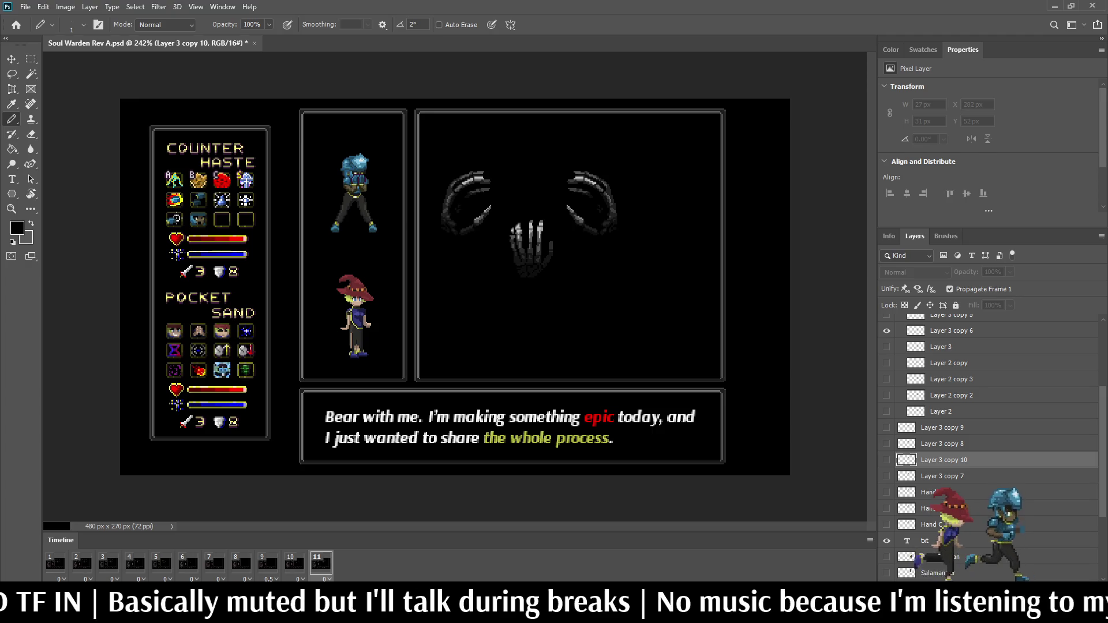
- Duplicate Hand C 3 as Hand C 3 copy, make it visible in the frame, and save
click(942, 476)
key(ctrl+j)
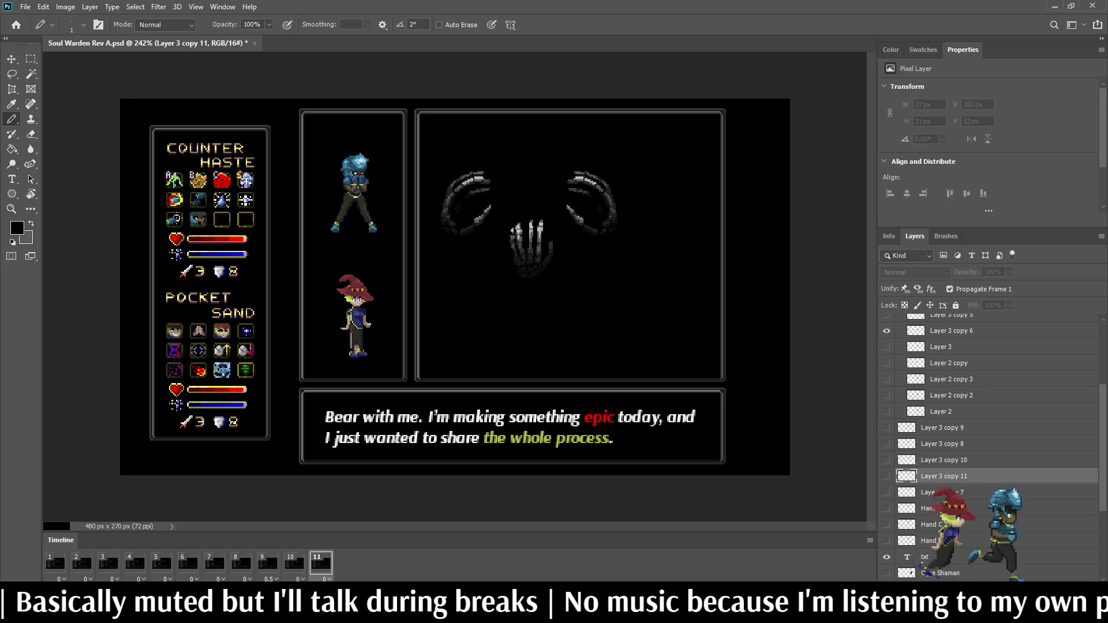
key(ctrl+z)
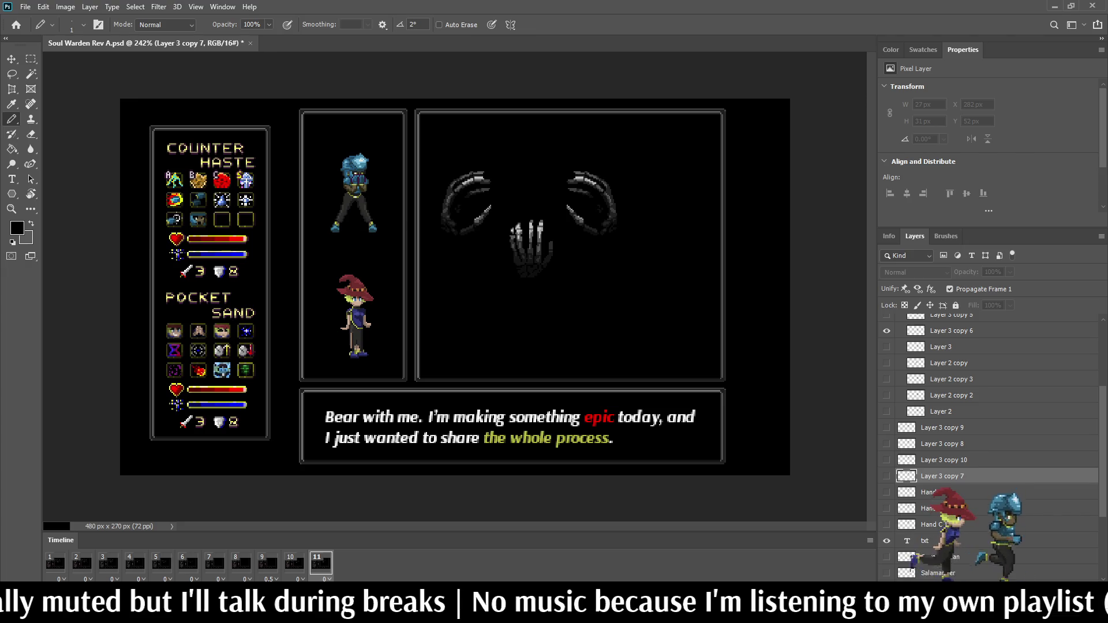
click(934, 493)
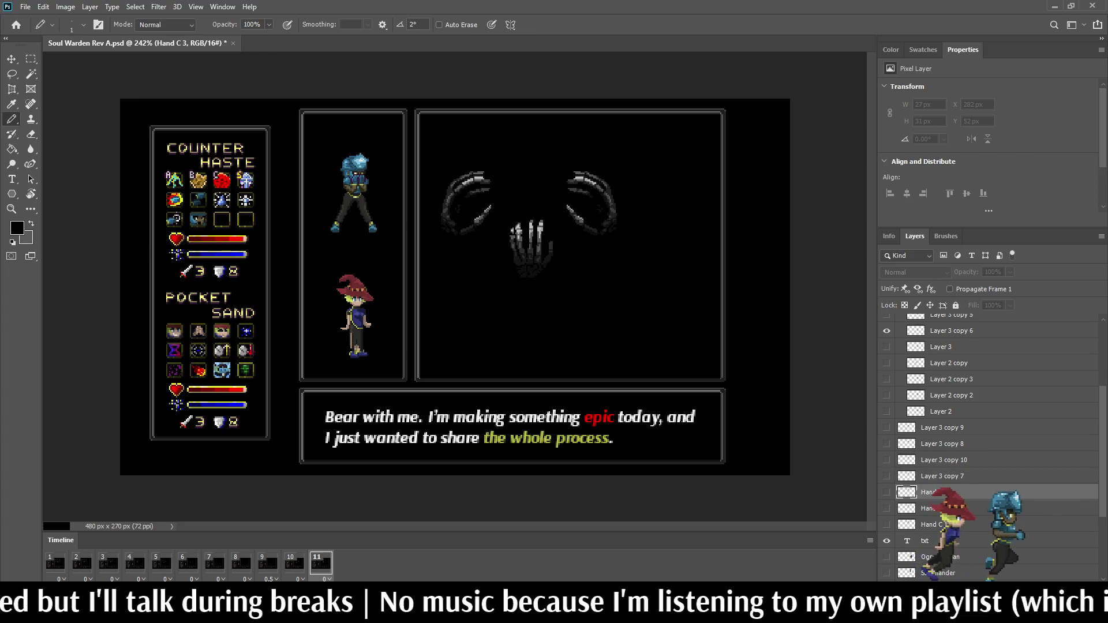
key(ctrl+j)
click(886, 492)
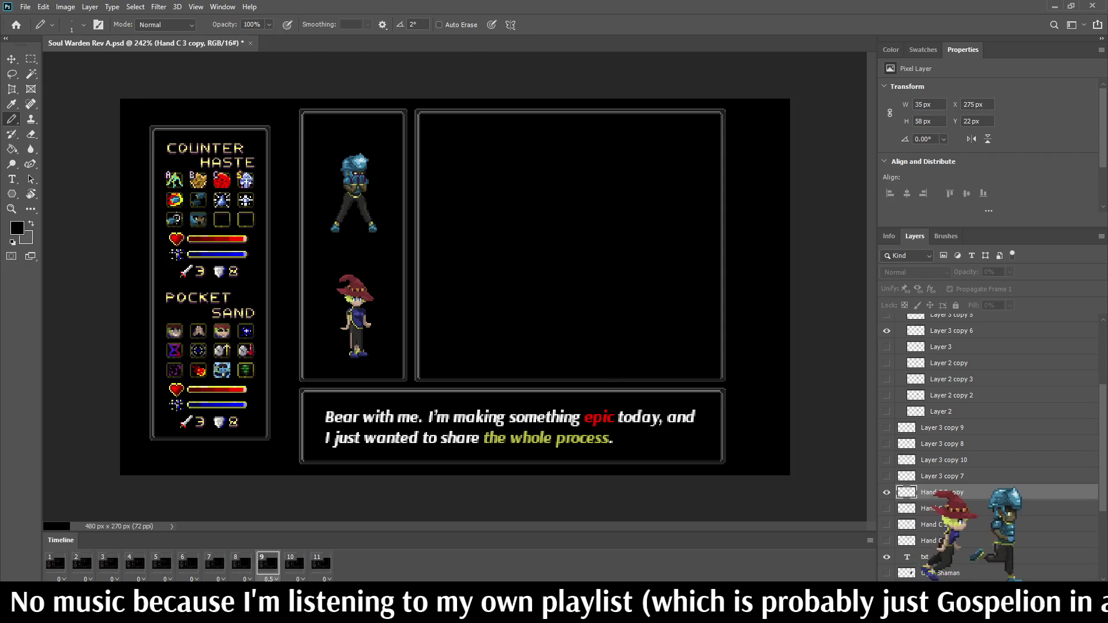
key(ctrl+s)
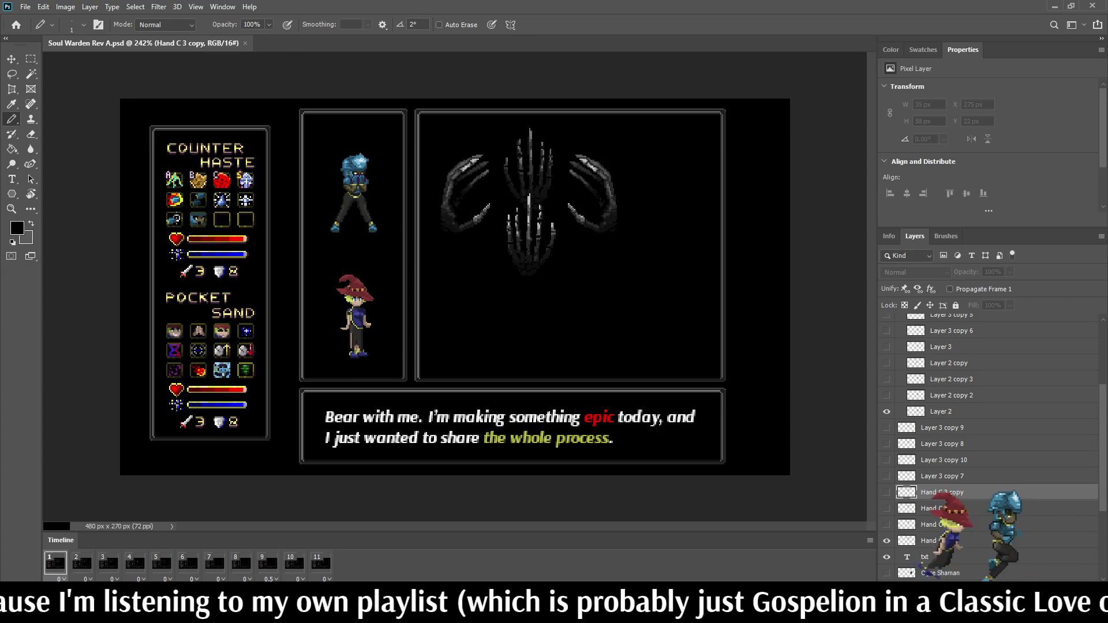
scroll(489, 238, up, 3)
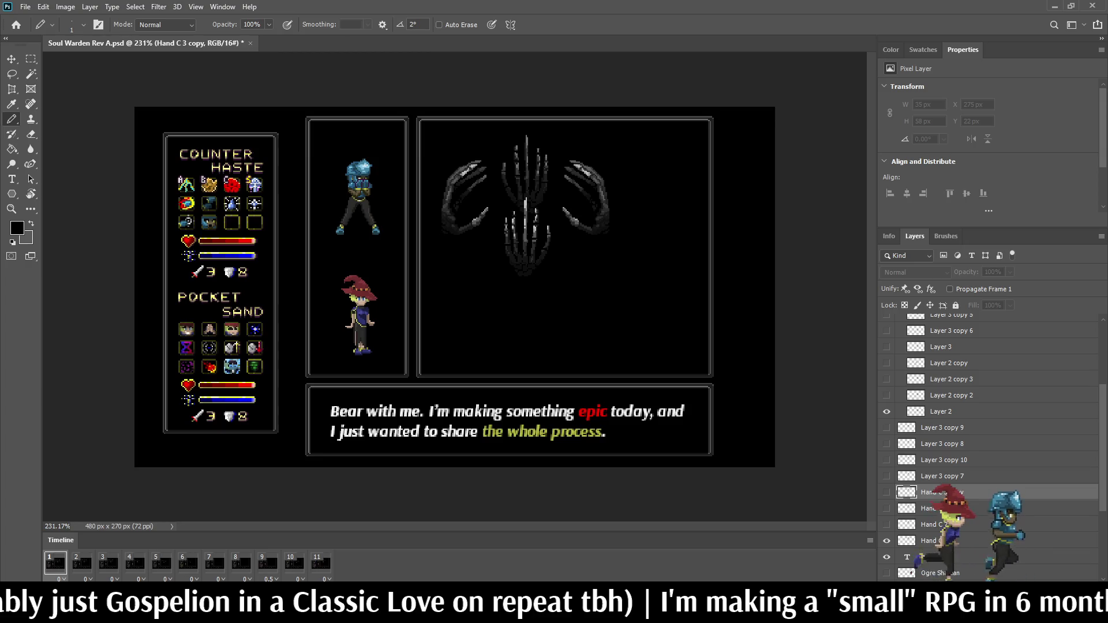
scroll(990, 447, up, 5)
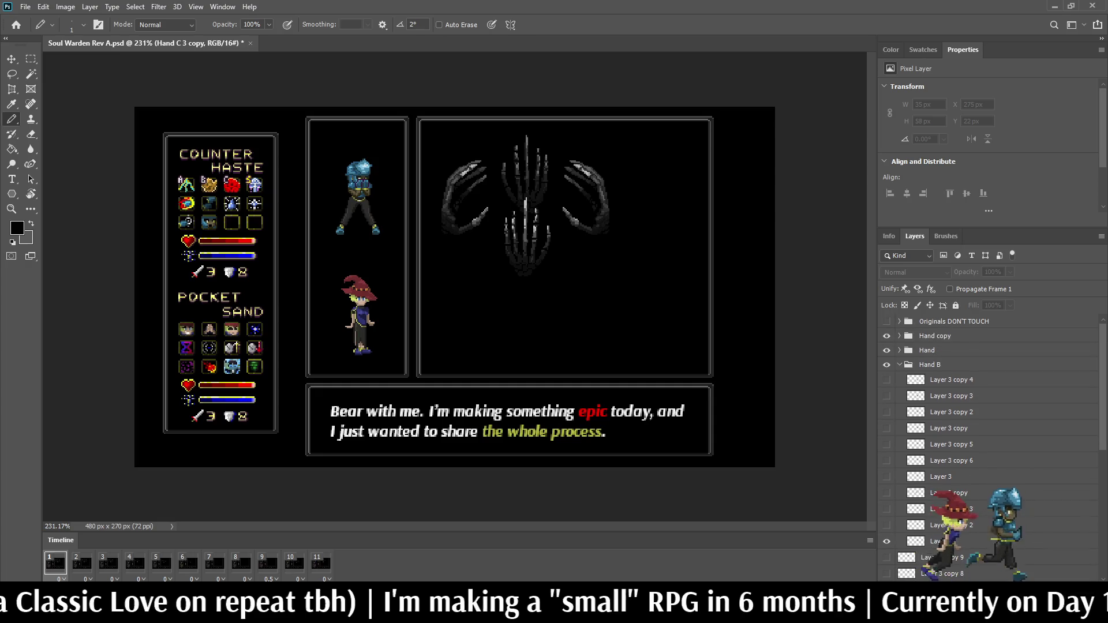
- Rename the layers for frames 1–3 to Hand B 1, Hand B 2 and Hand B 3
click(899, 350)
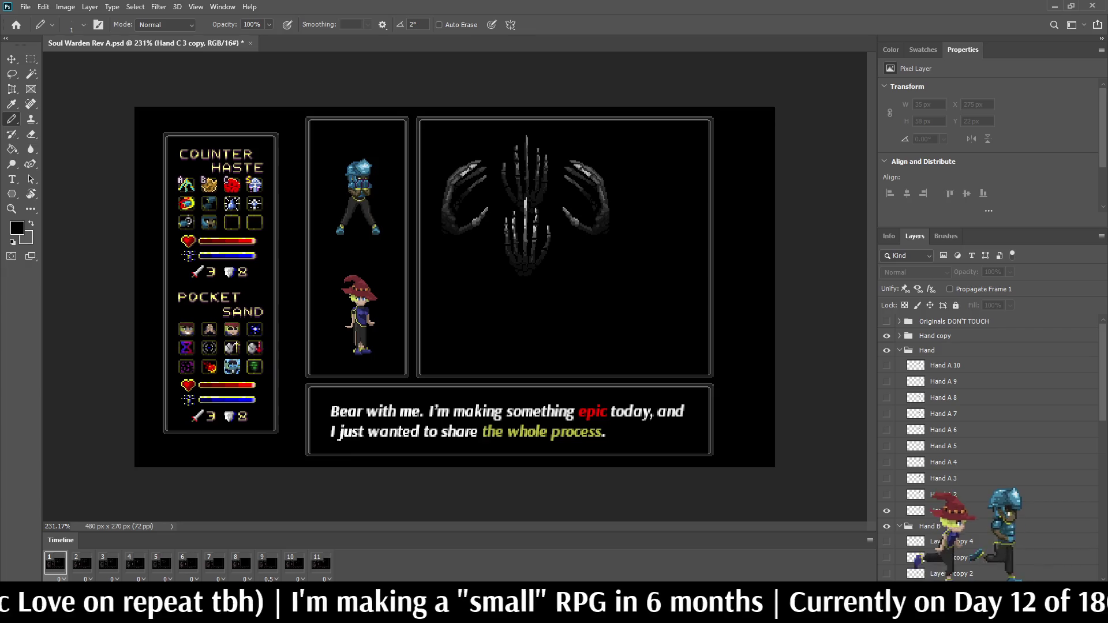
click(898, 350)
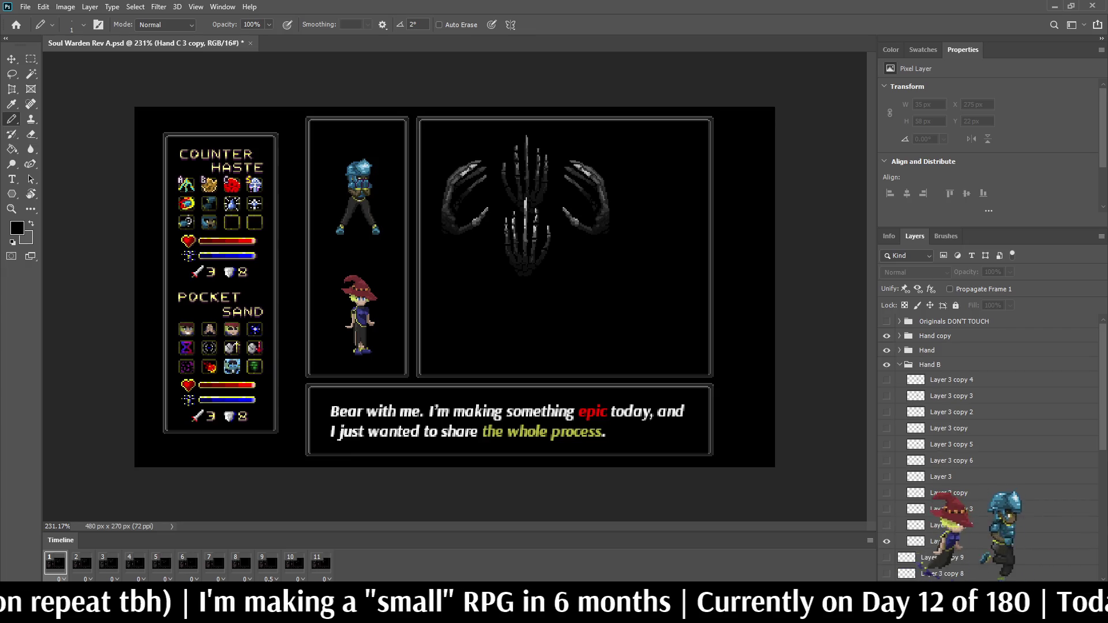
double_click(937, 541)
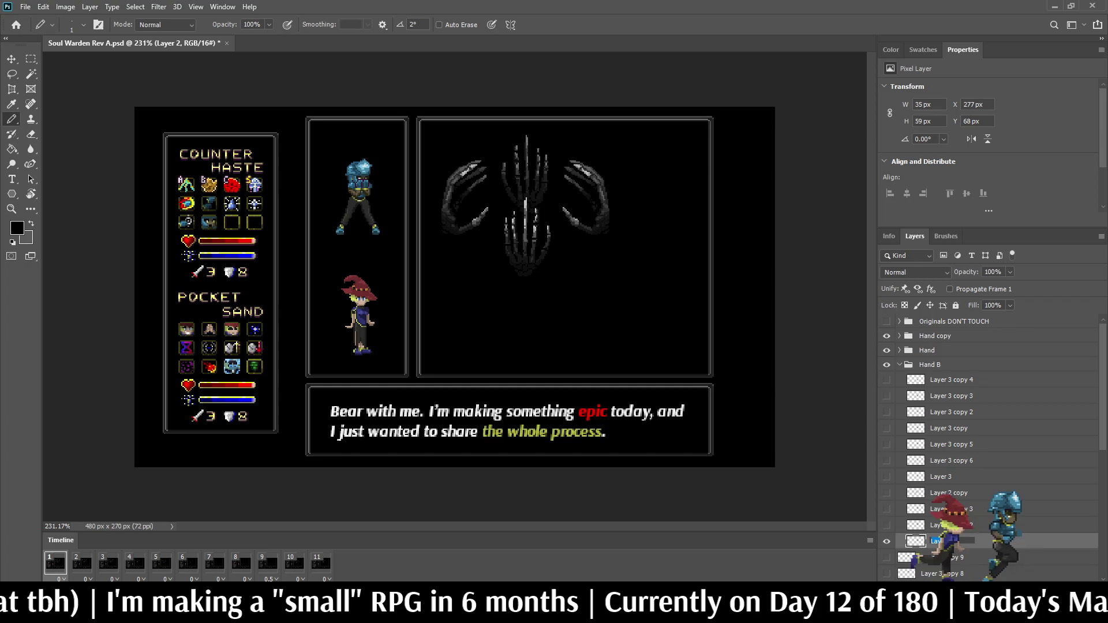
text(Ha)
key(Return)
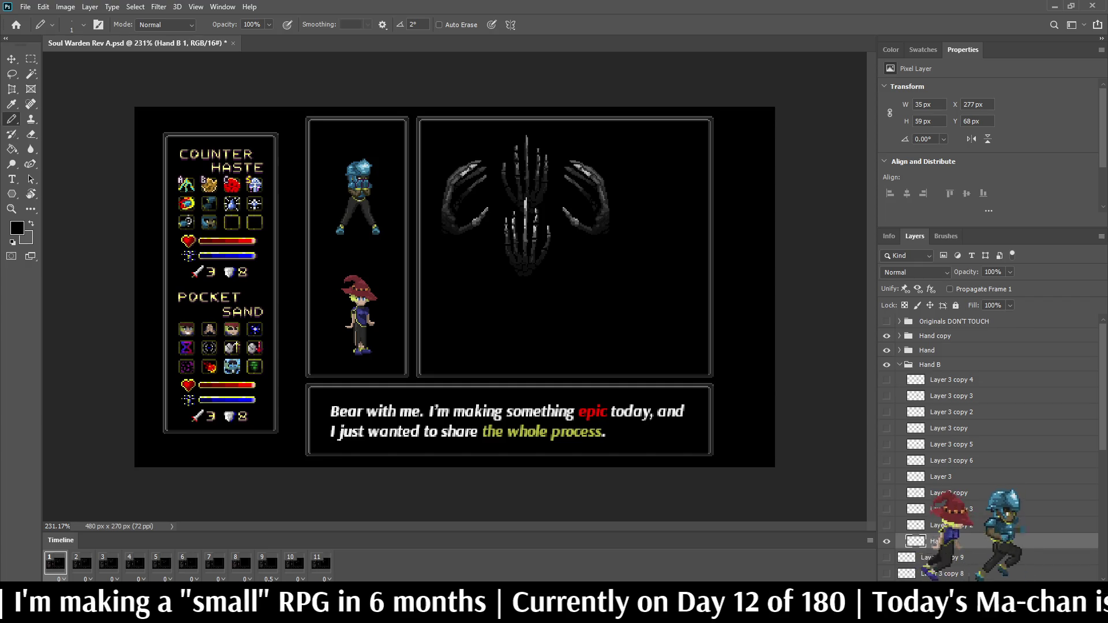
click(81, 562)
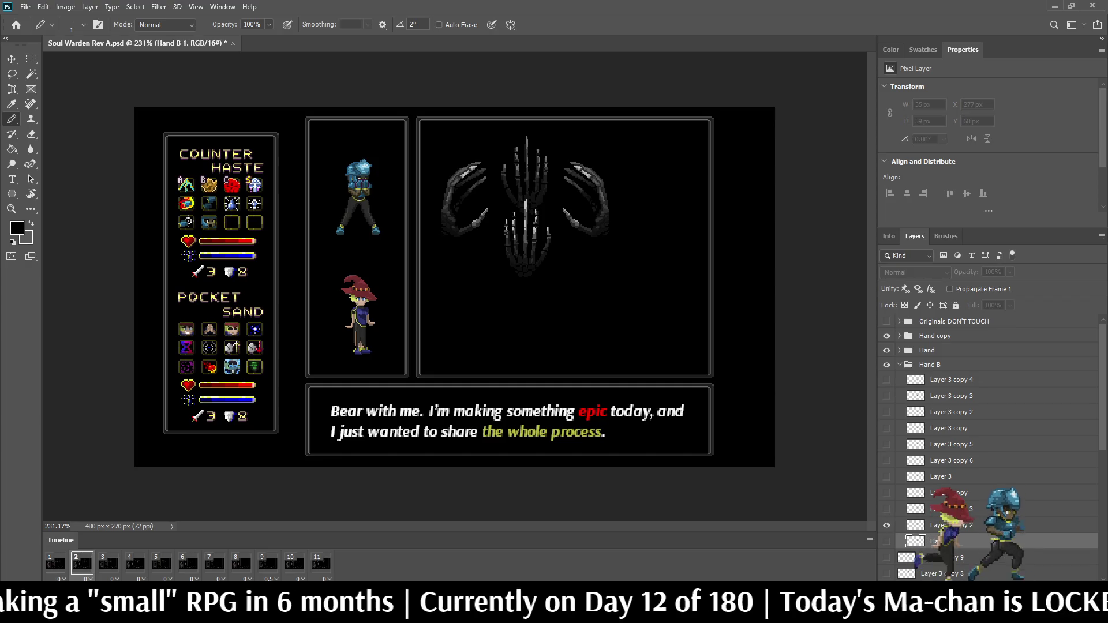
double_click(946, 525)
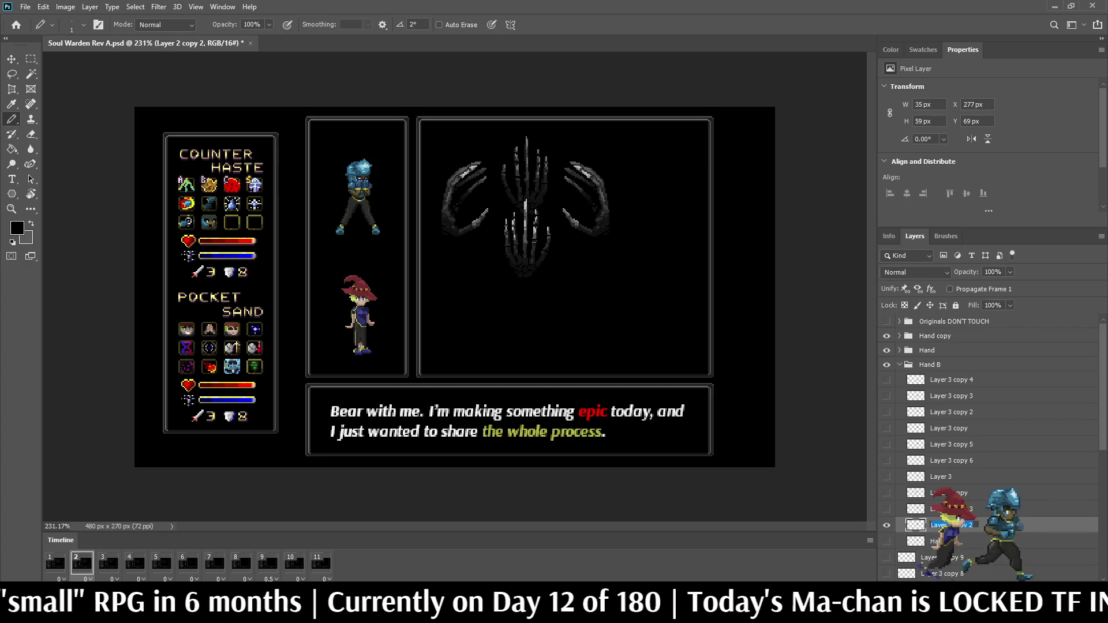
key(Return)
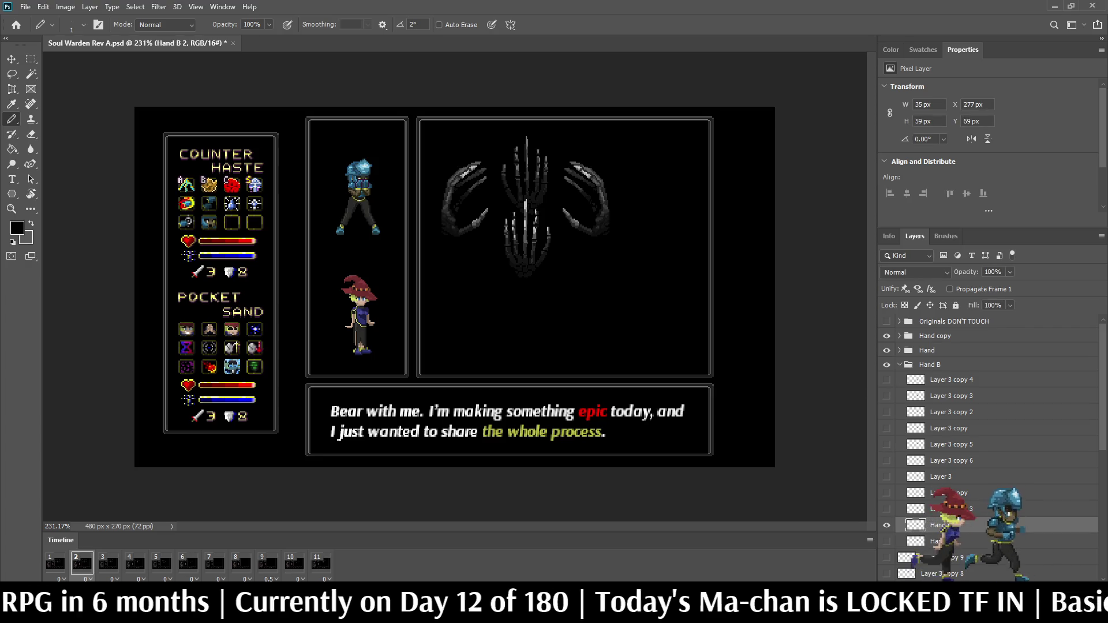
click(108, 563)
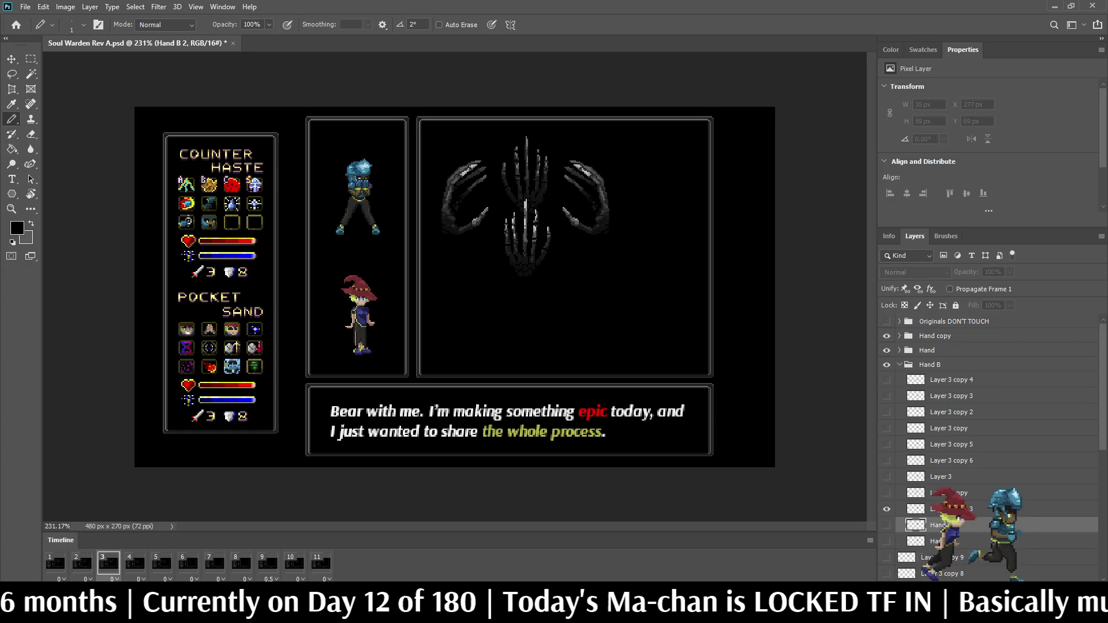
click(947, 508)
text(Hand B 3)
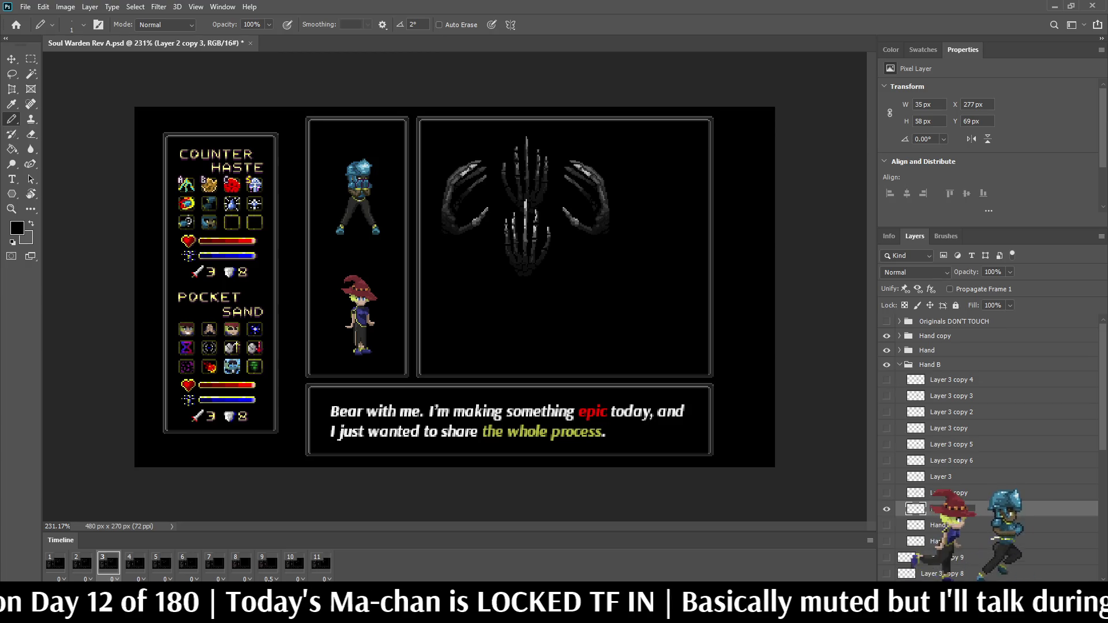
key(Return)
- Rename the frame 4 and 5 layers to Hand B 4 and Hand B 5, moving Hand B 4 down one level
click(134, 562)
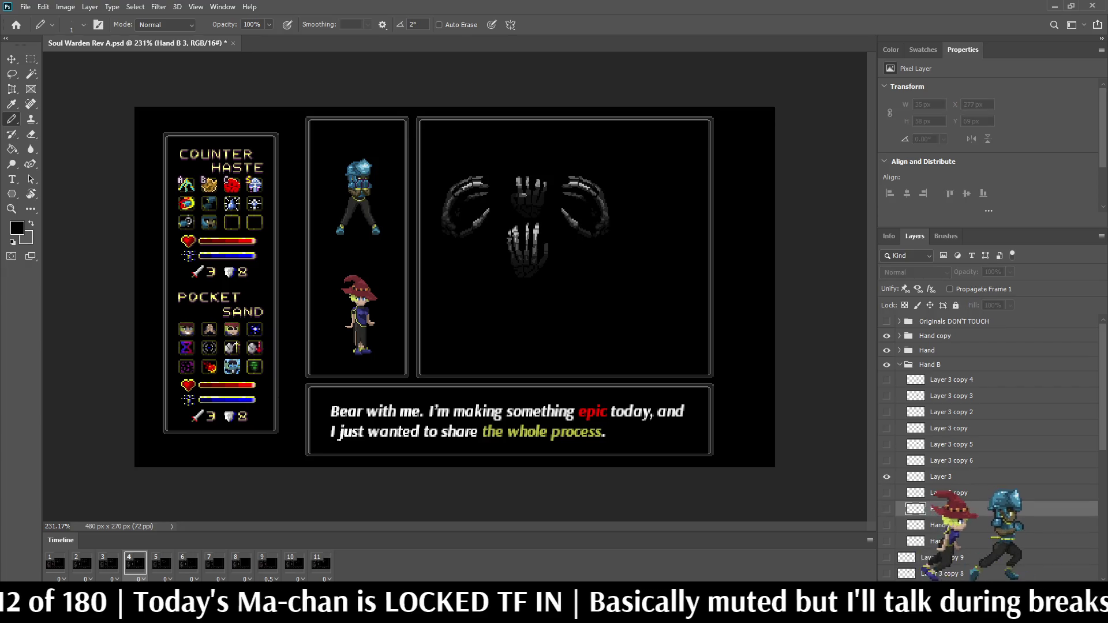
double_click(941, 476)
text(Hand B 4)
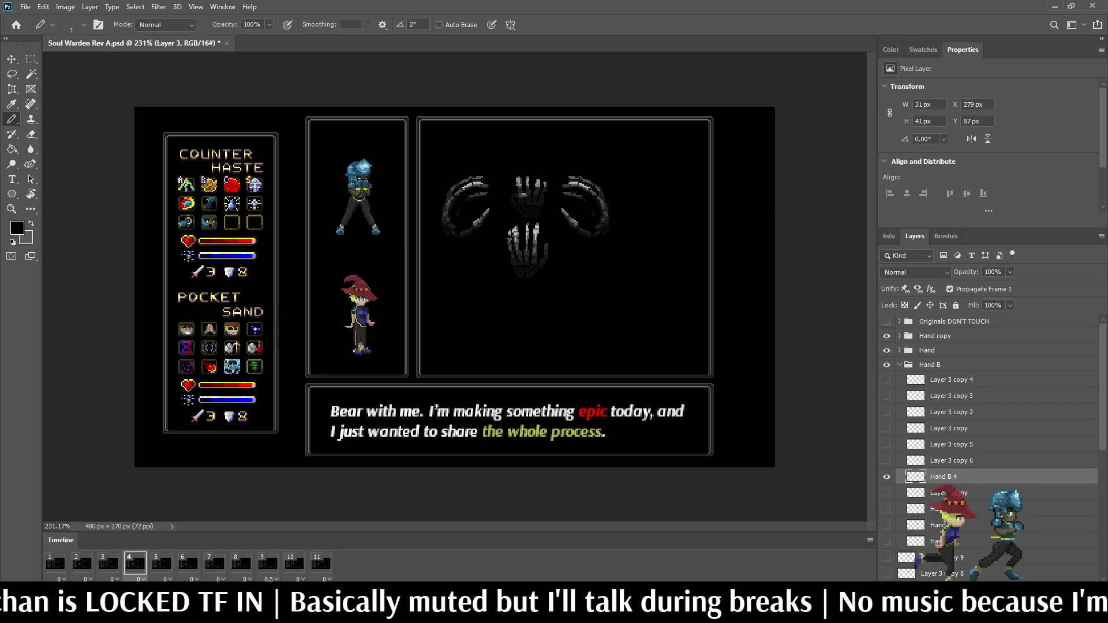
key(Return)
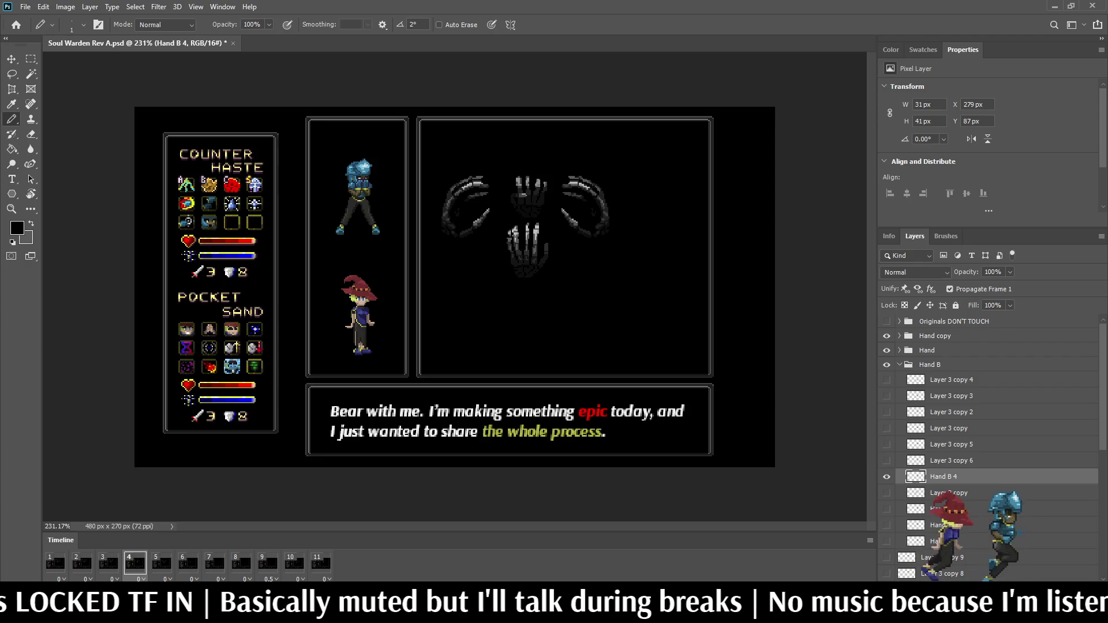
key(ctrl+bracketleft)
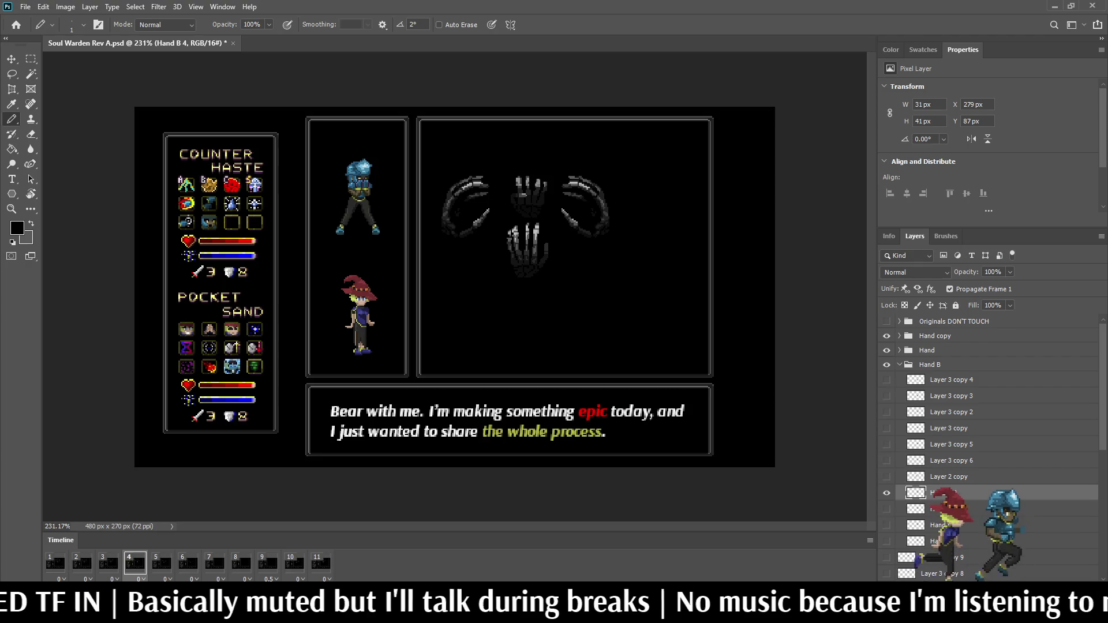
click(161, 562)
double_click(949, 428)
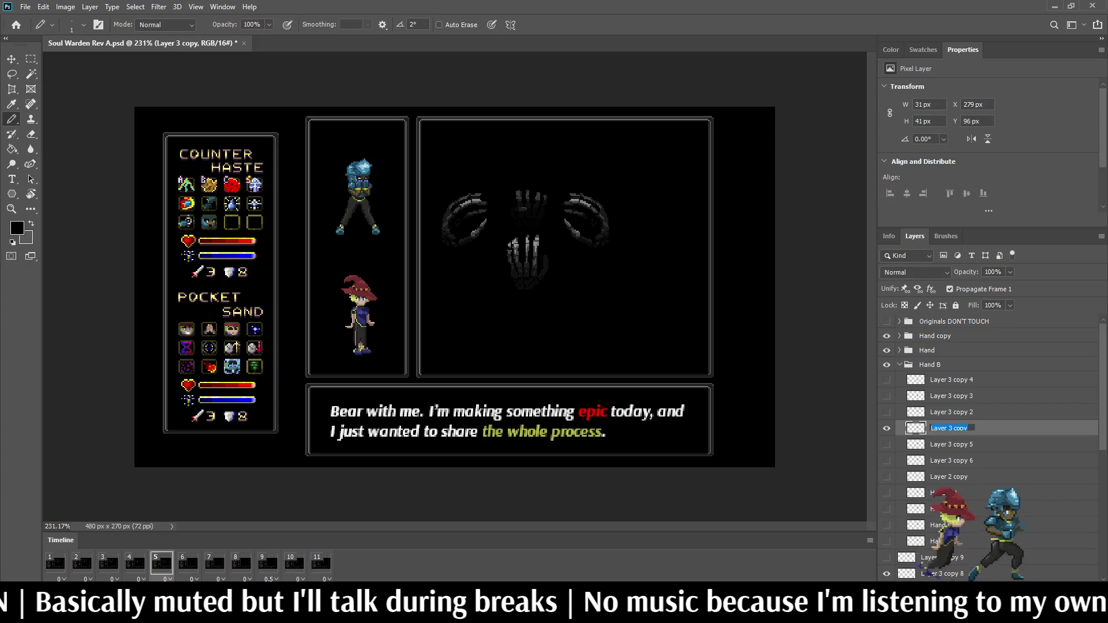
text(Hand B 5)
key(Return)
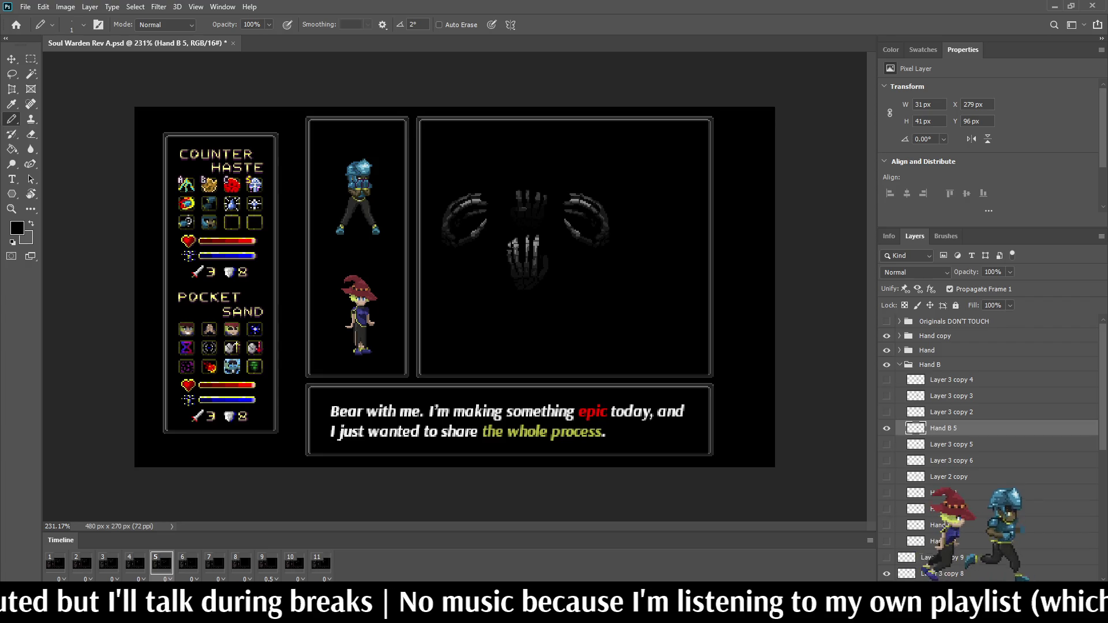
- Rename frame 6 and 7 layers to Hand B 6 and Hand B 7, stacking Hand B 5–7 below Layer 2 copy
drag(943, 428, 943, 484)
key(ctrl+s)
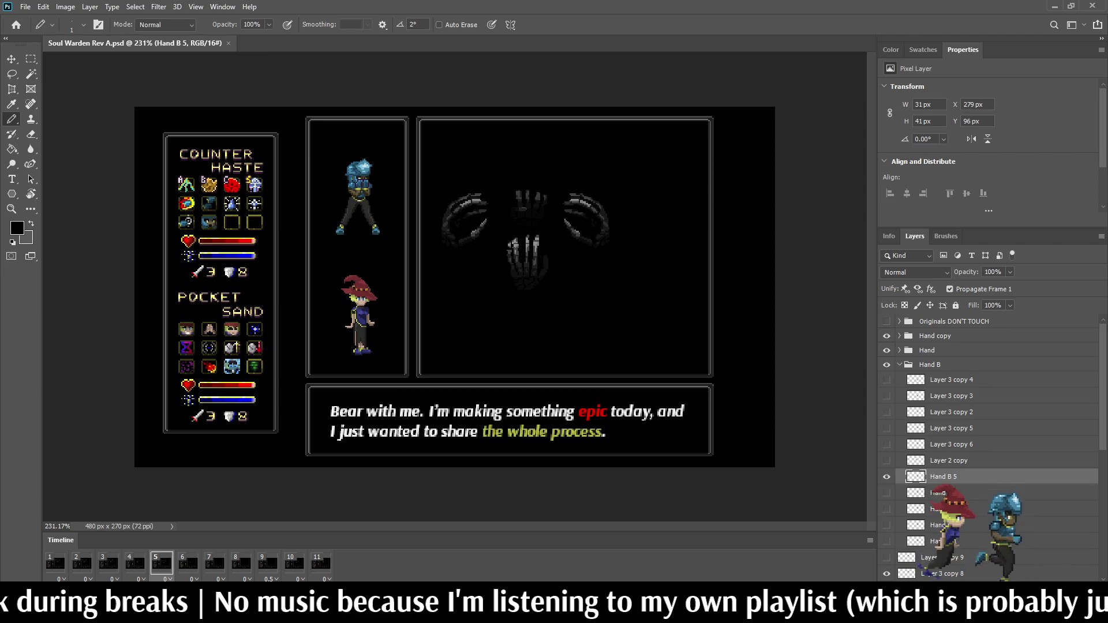
click(188, 562)
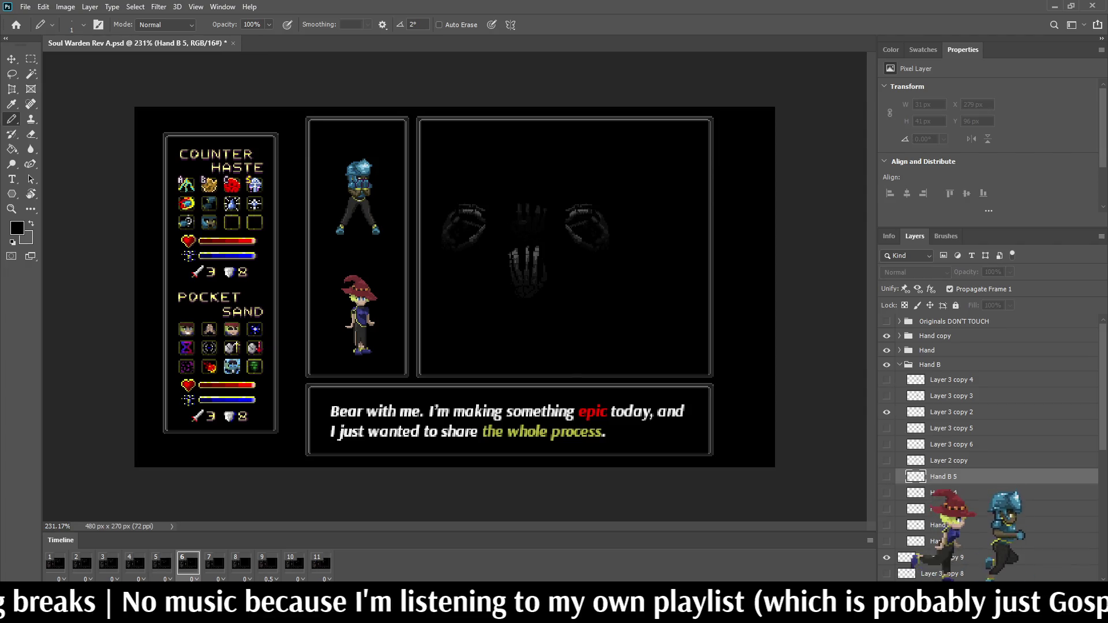
double_click(950, 411)
text(Hand B)
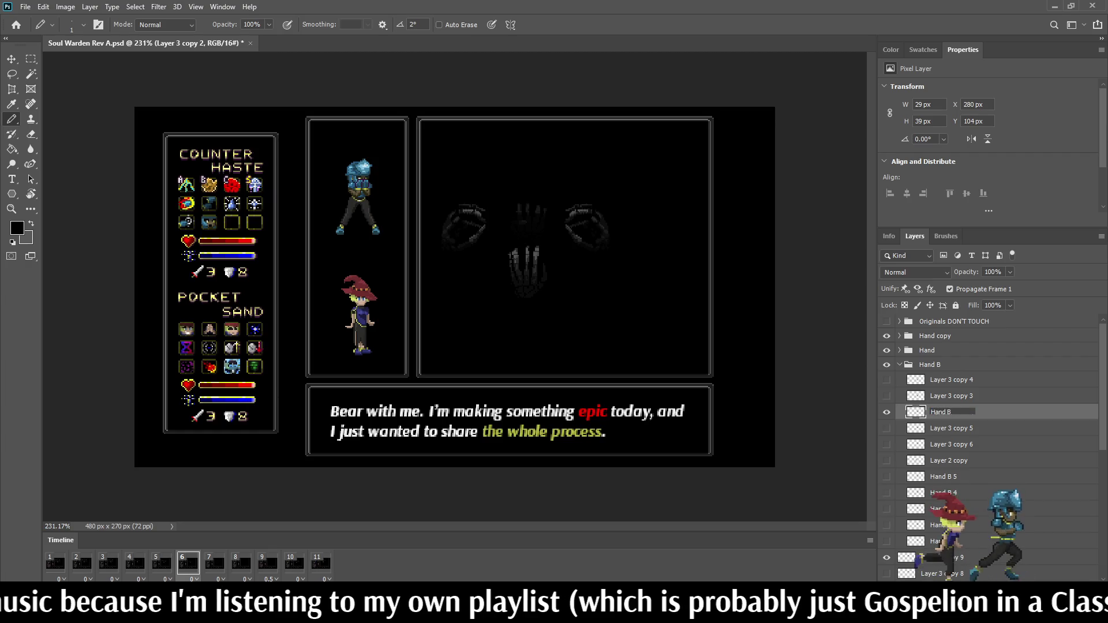
text( 6)
key(Return)
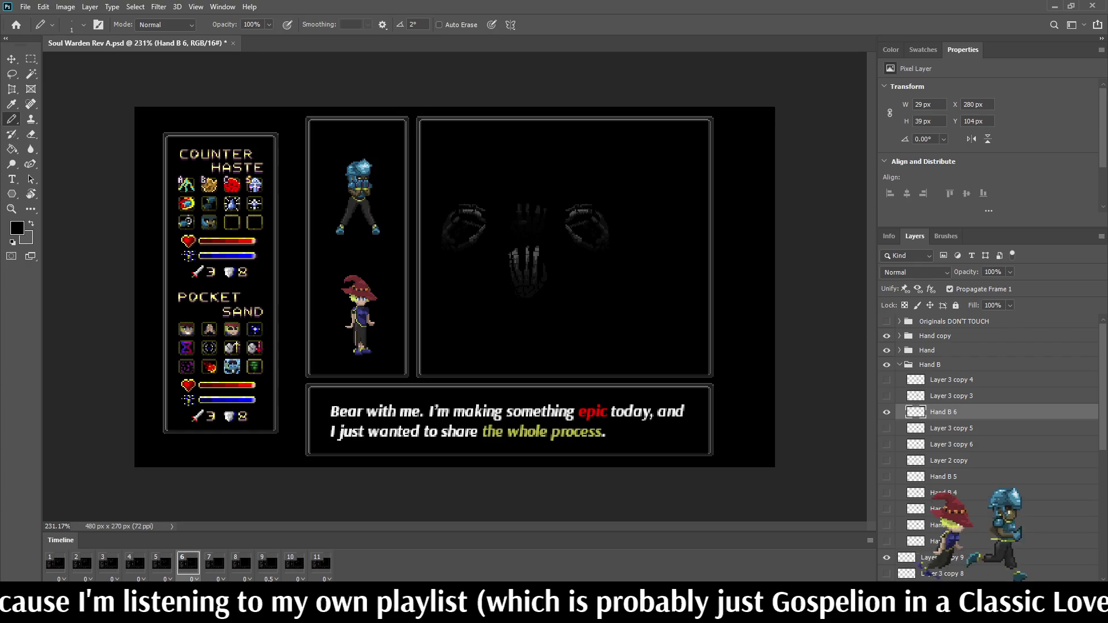
drag(943, 411, 942, 468)
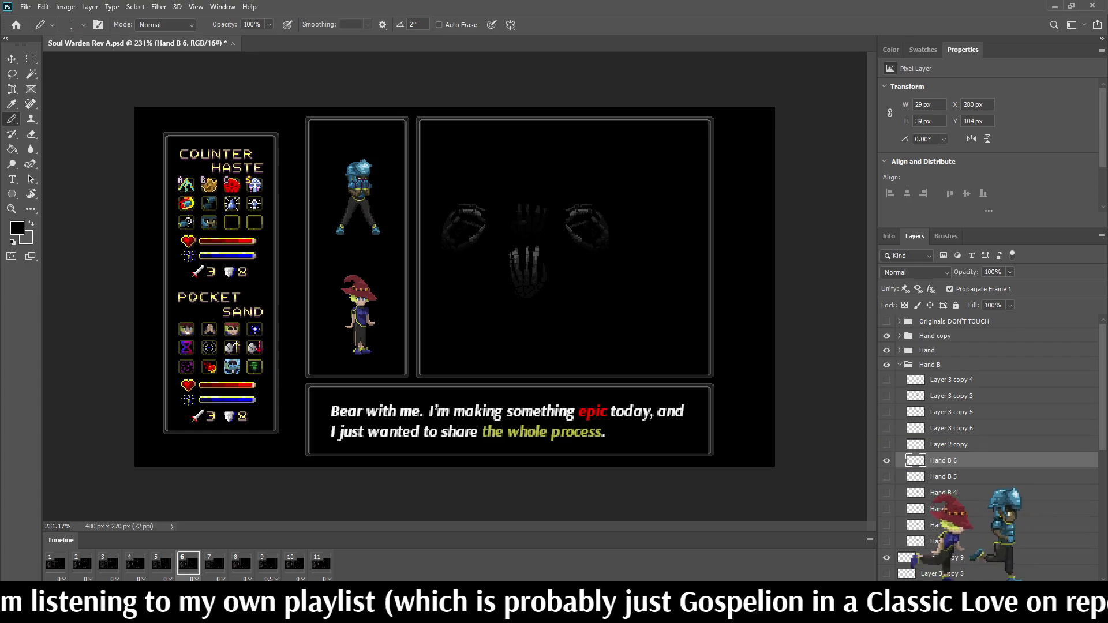
click(214, 562)
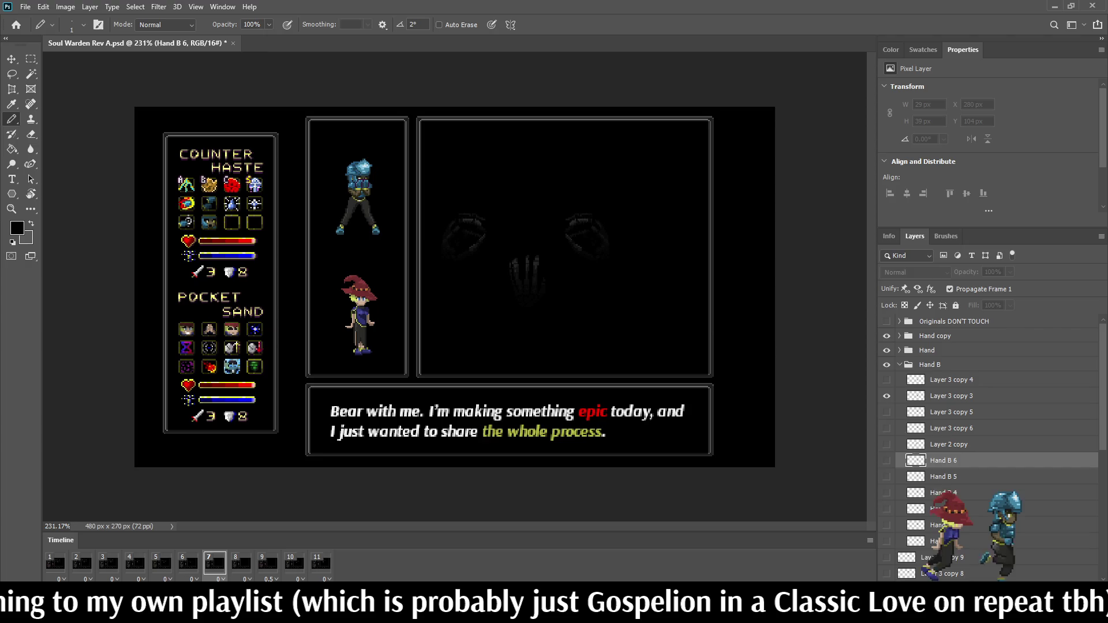
double_click(951, 395)
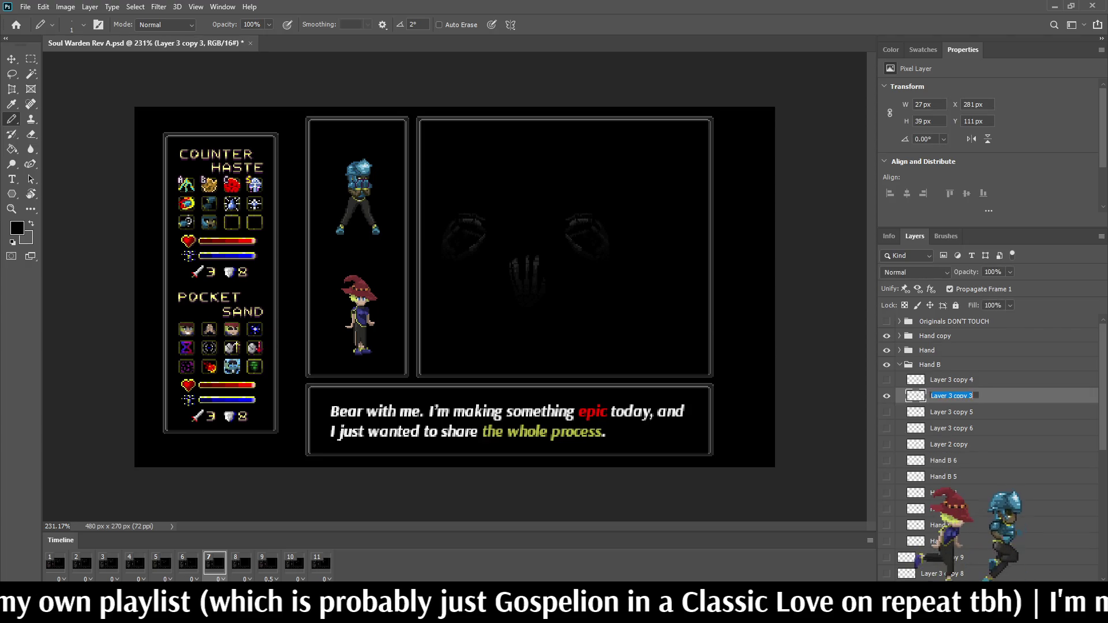
text(Hand B)
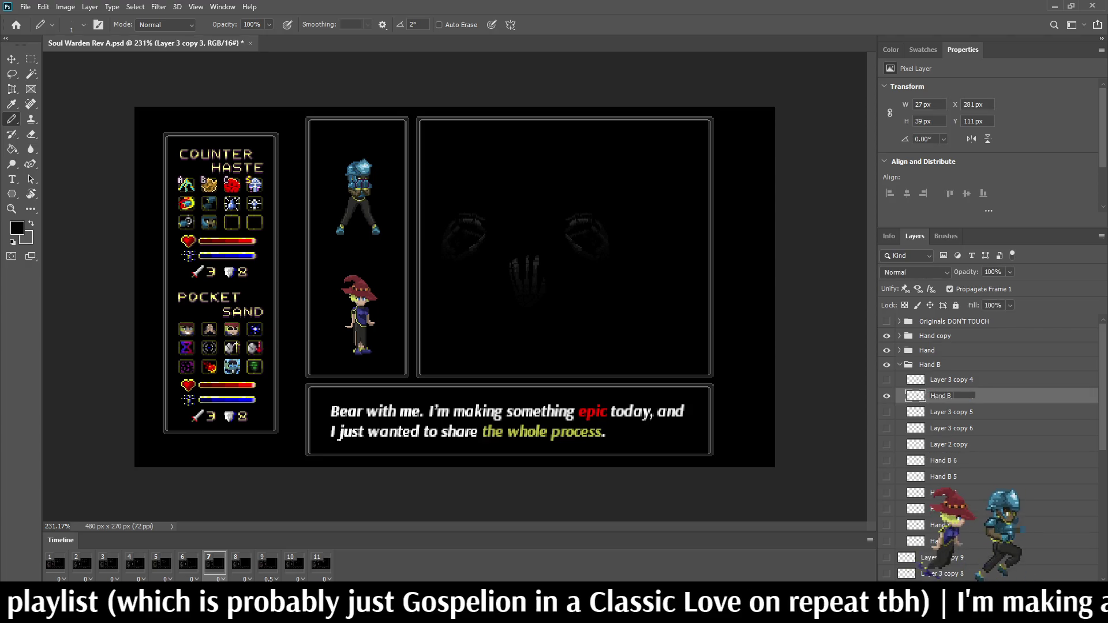
text( 7)
key(Return)
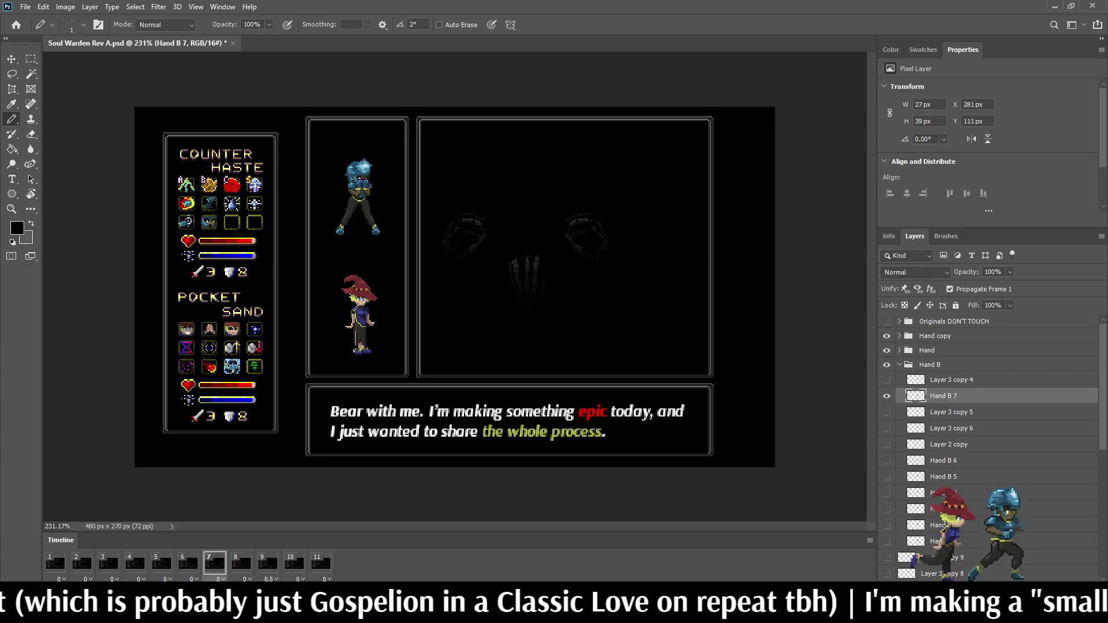
drag(940, 396, 940, 452)
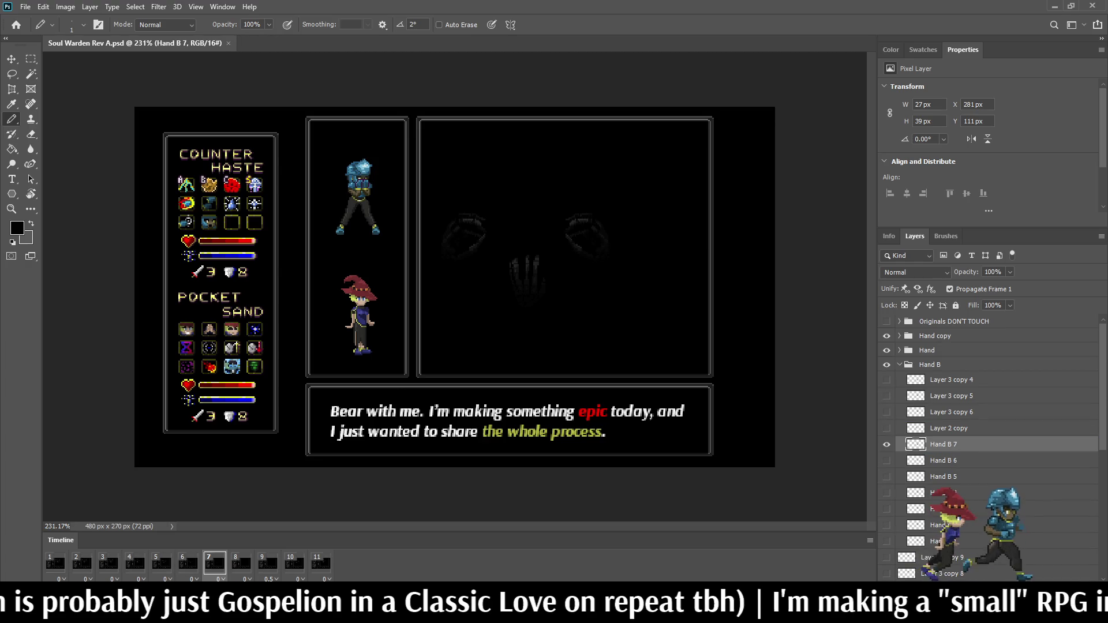
- Rename Layer 3 copy 4 and 5 to Hand B 8 and Hand B 9, moving each below Layer 2 copy
click(241, 563)
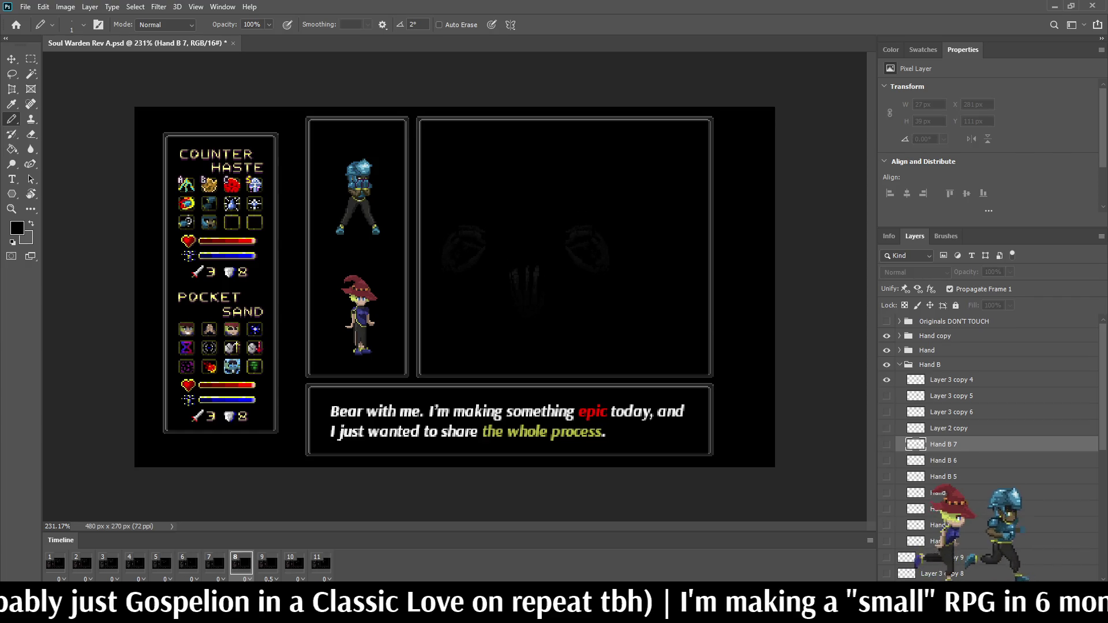
click(951, 380)
double_click(951, 380)
text(Hand)
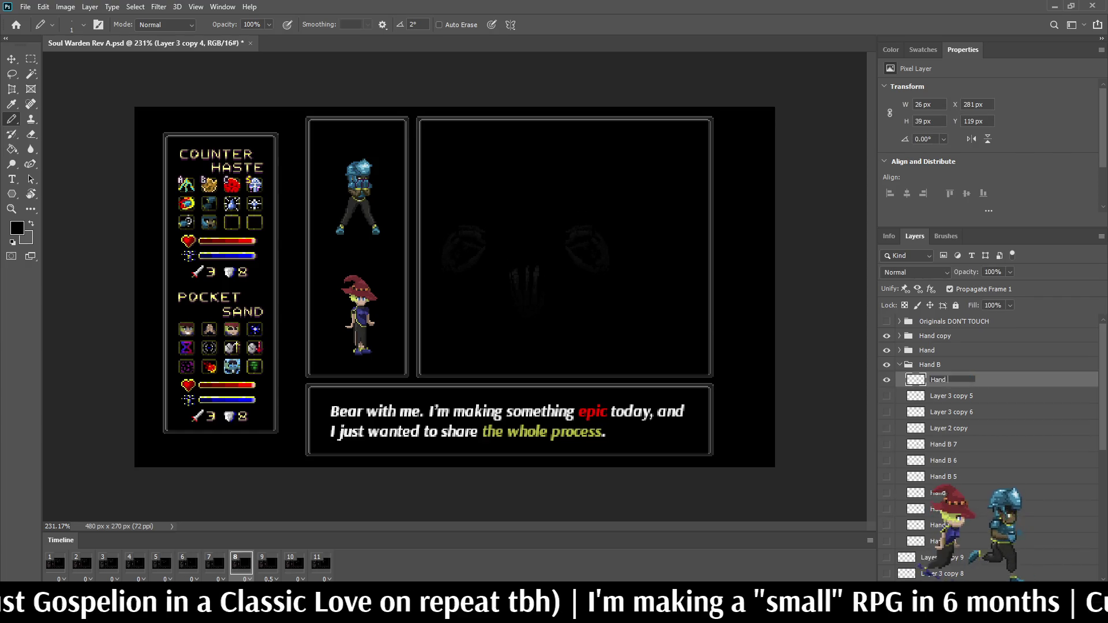
text( B 8)
key(Return)
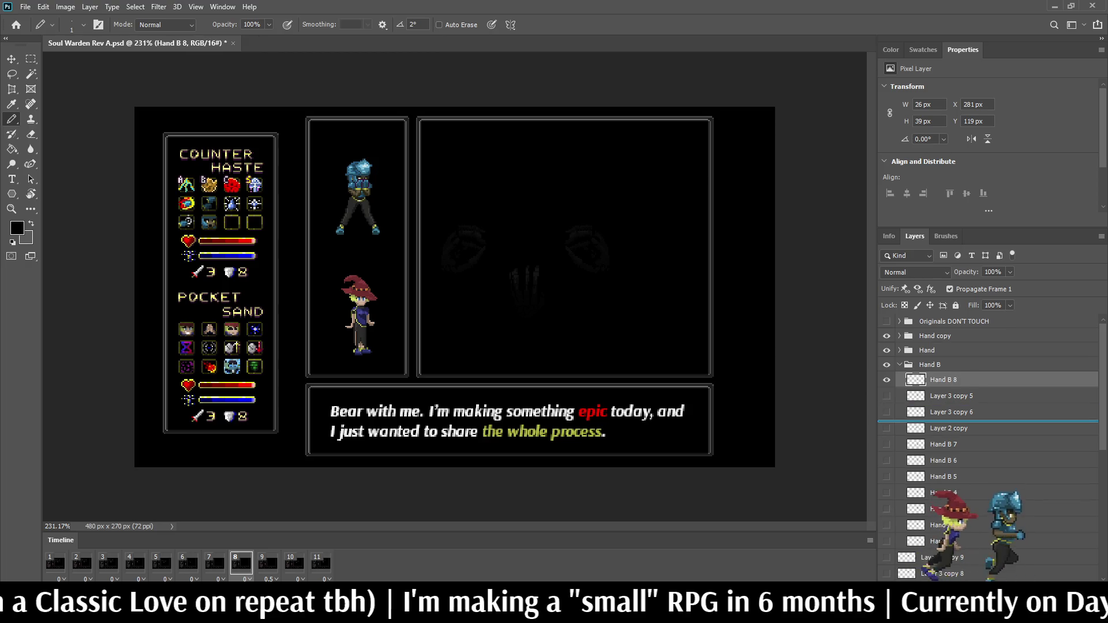
drag(937, 379, 937, 436)
click(267, 562)
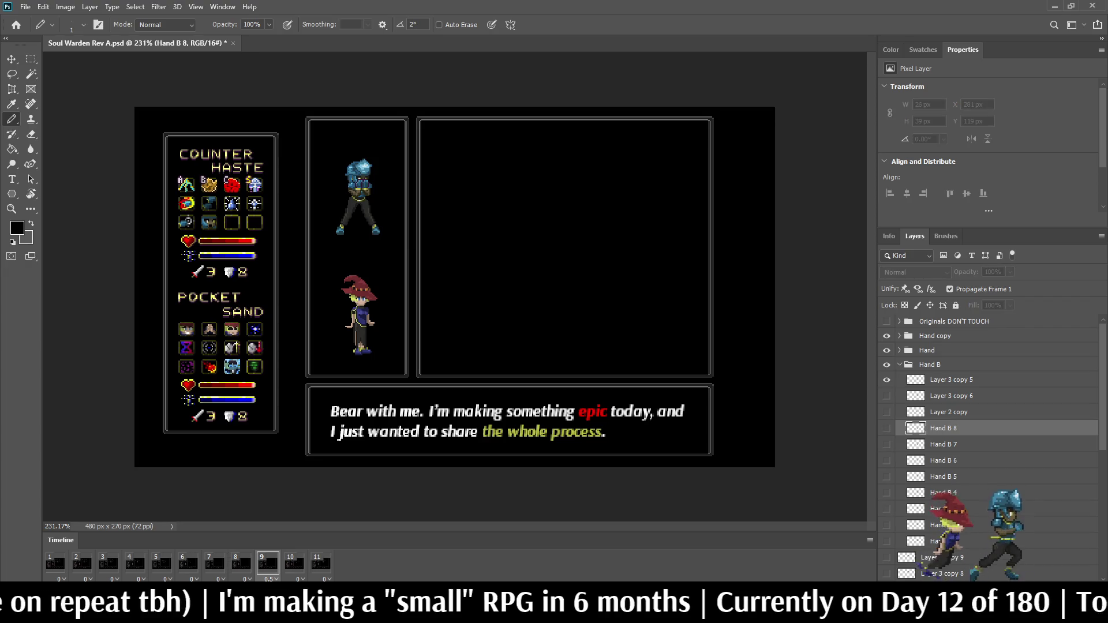
click(294, 563)
double_click(951, 379)
text(Hand B)
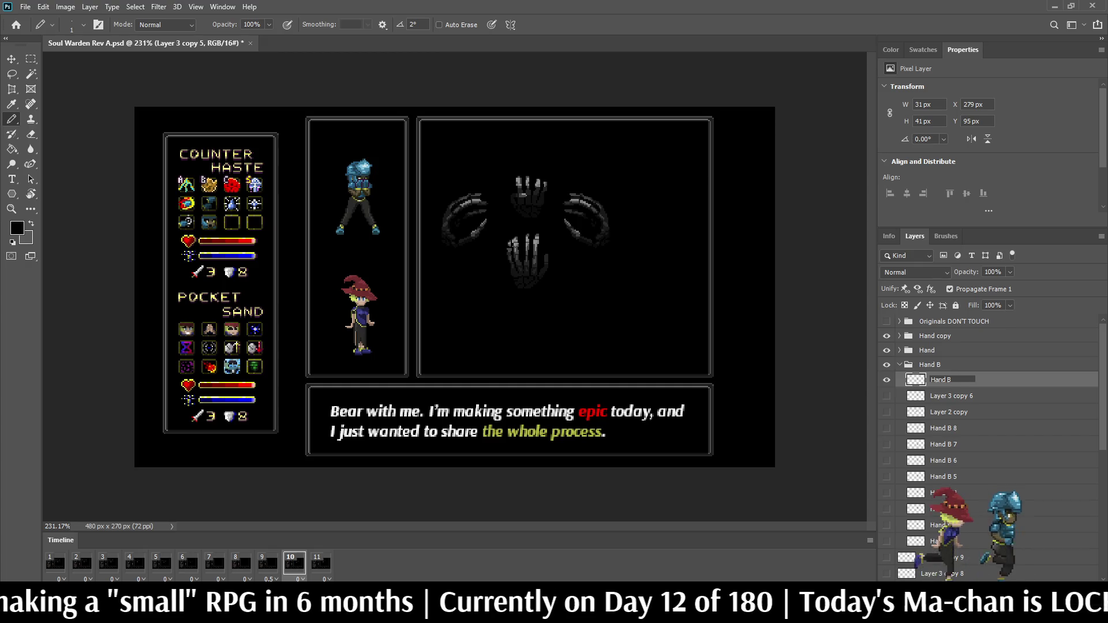
text( 9)
key(Return)
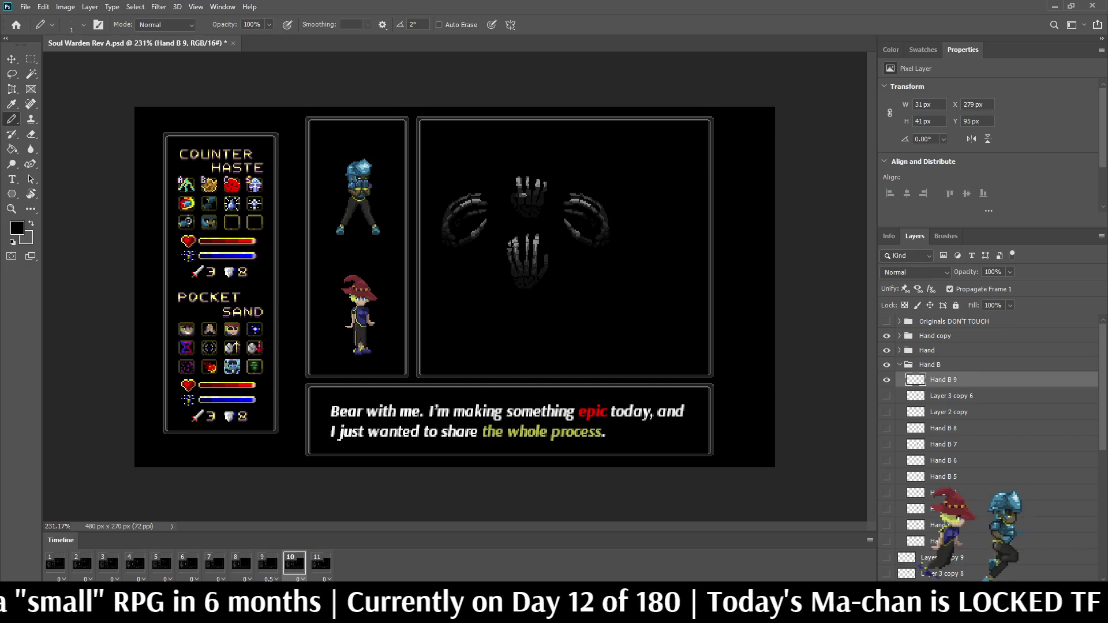
key(ctrl+bracketleft)
key(ctrl+bracketleft)
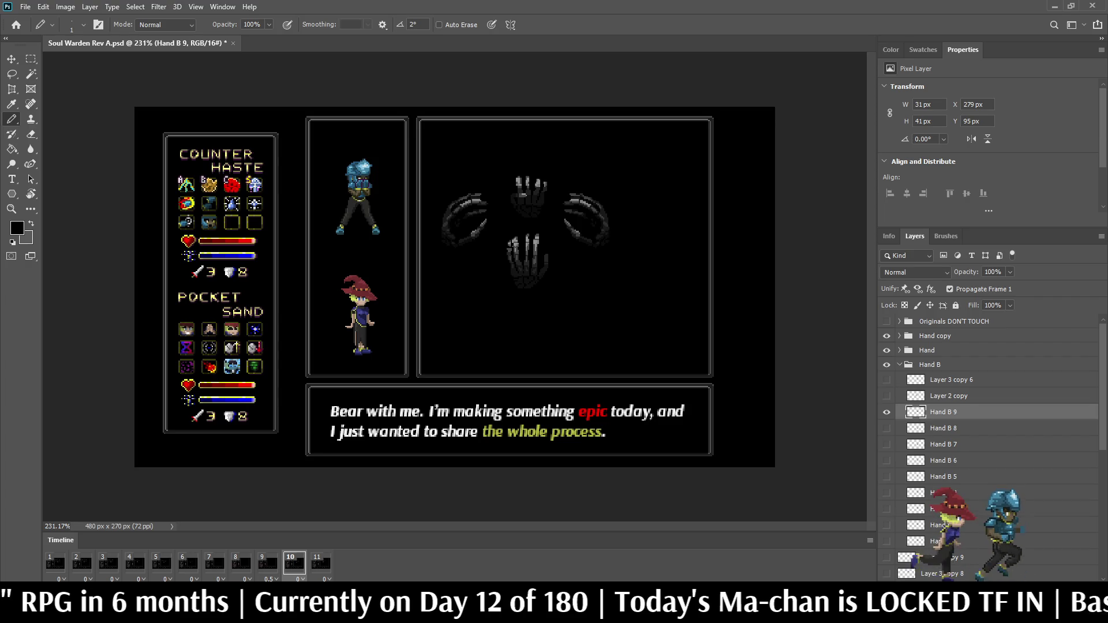
- Rename Layer 3 copy 6 to Hand B 10, move it below Layer 2 copy, preview the animation, and save
click(320, 563)
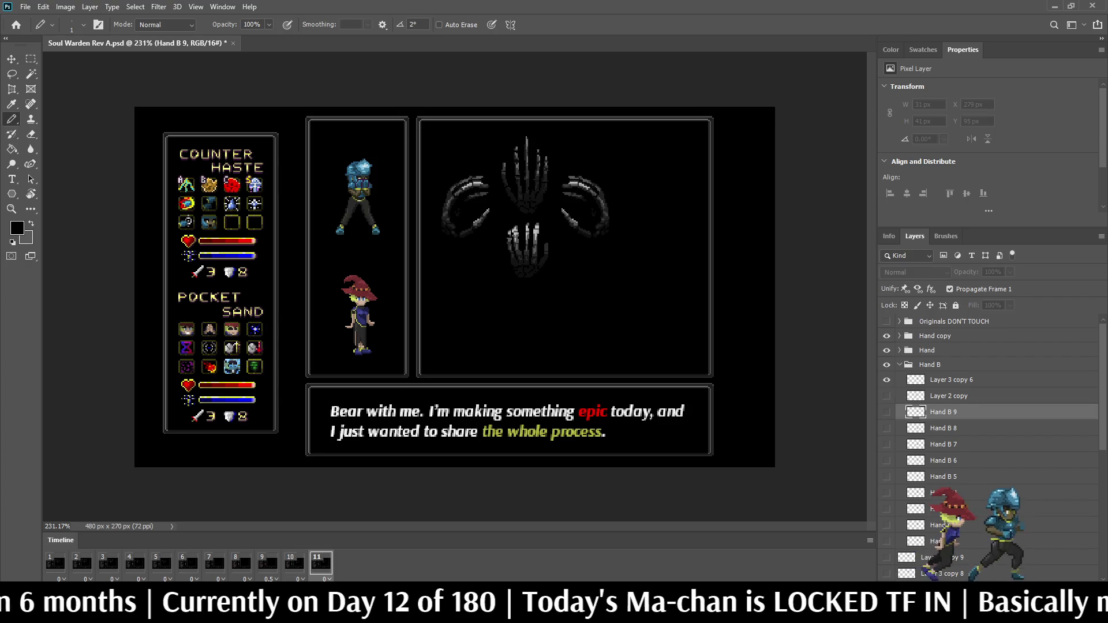
double_click(951, 380)
text(Hand )
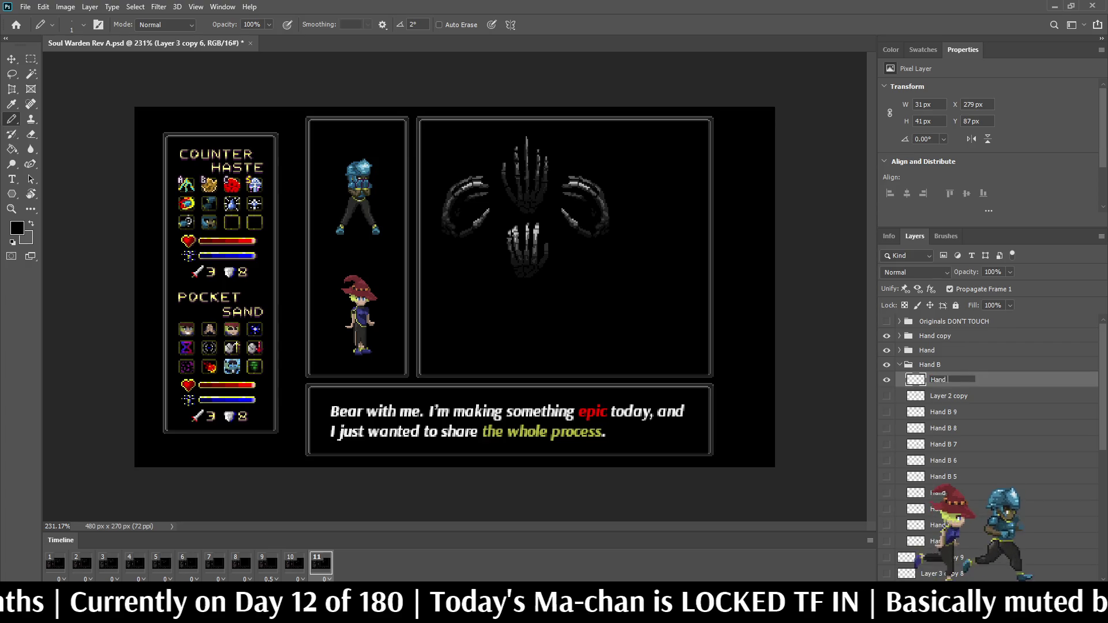
text(B 10)
key(Return)
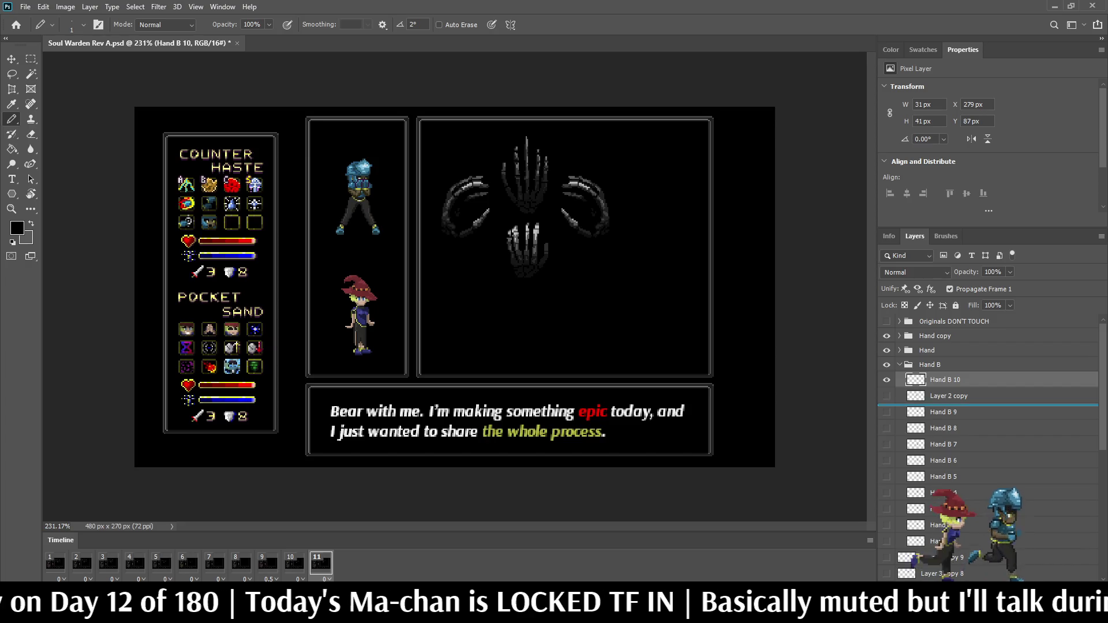
key(ctrl+bracketleft)
key(space)
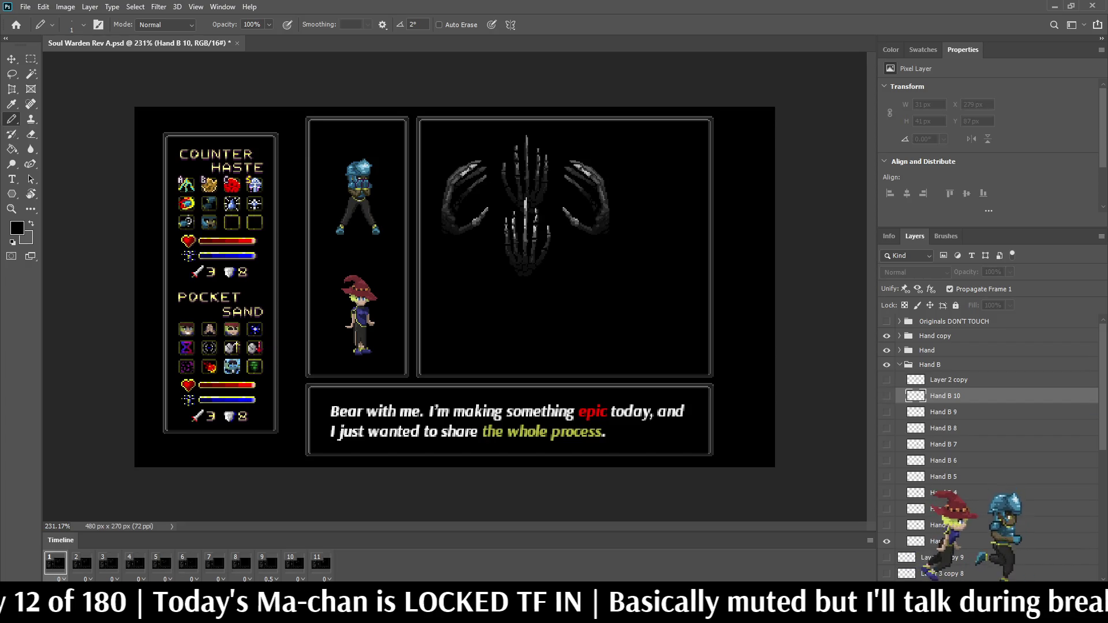
key(ctrl+s)
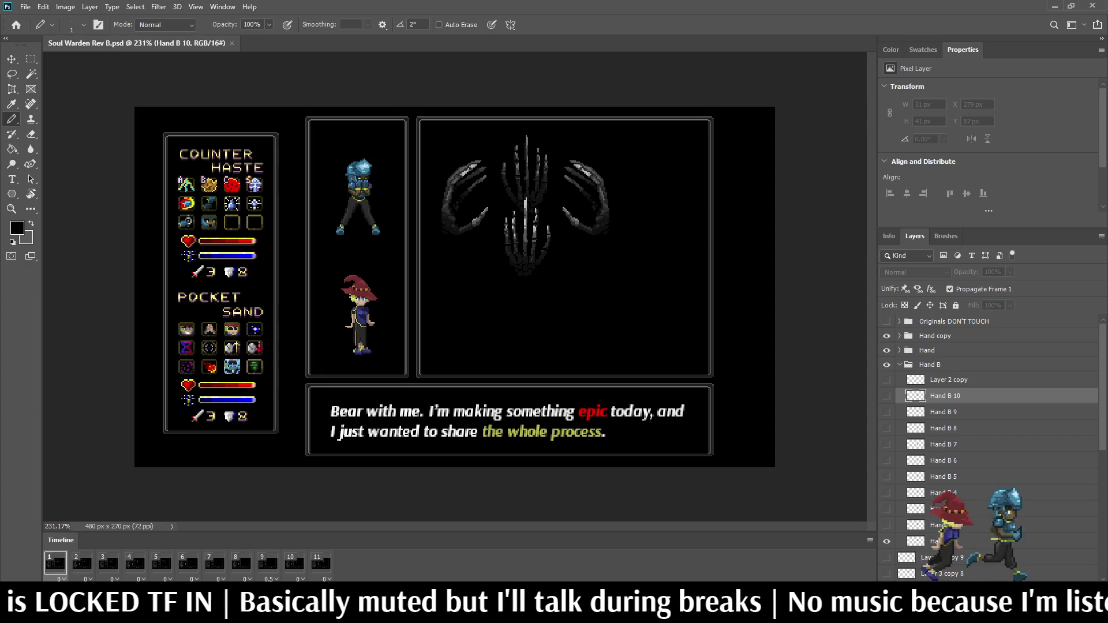
- Delete the leftover Layer 2 copy, save, and collapse the Hand B group
click(948, 379)
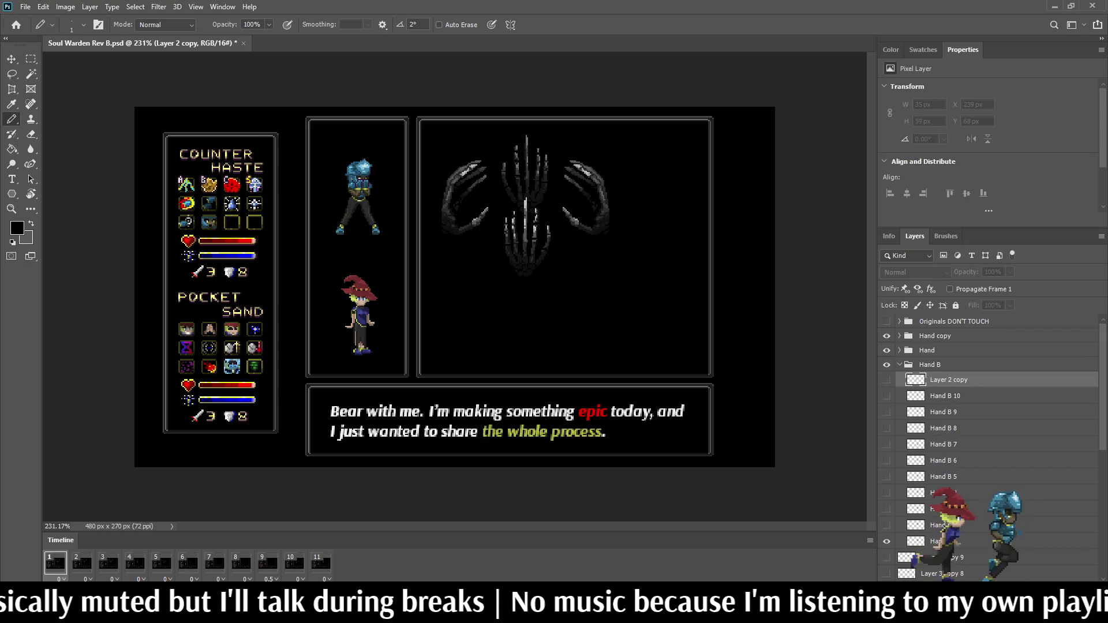
key(Delete)
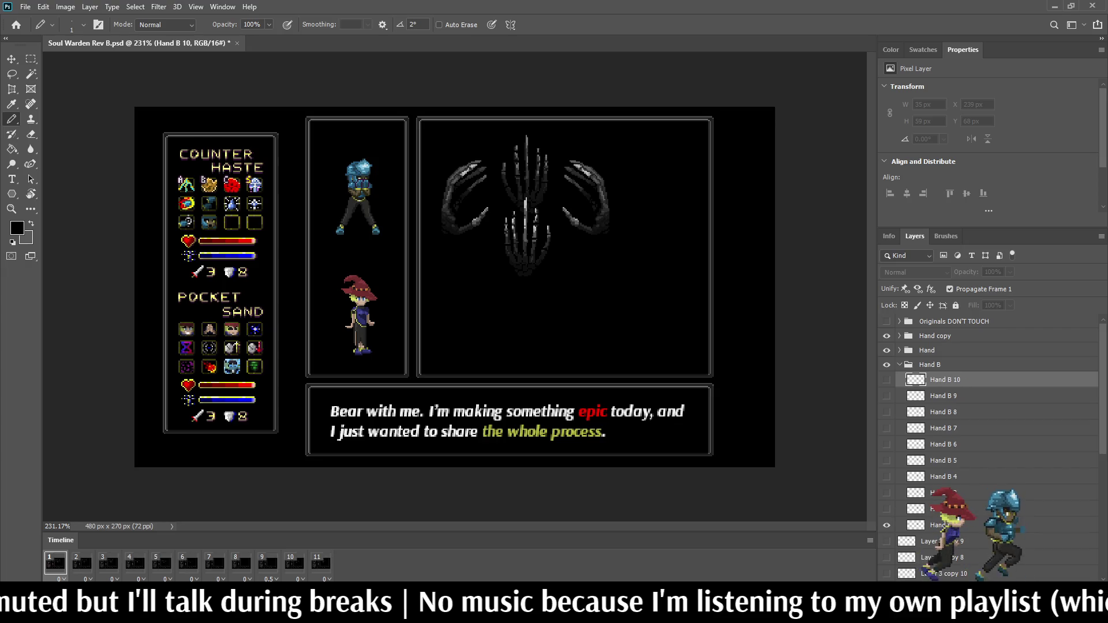
click(267, 563)
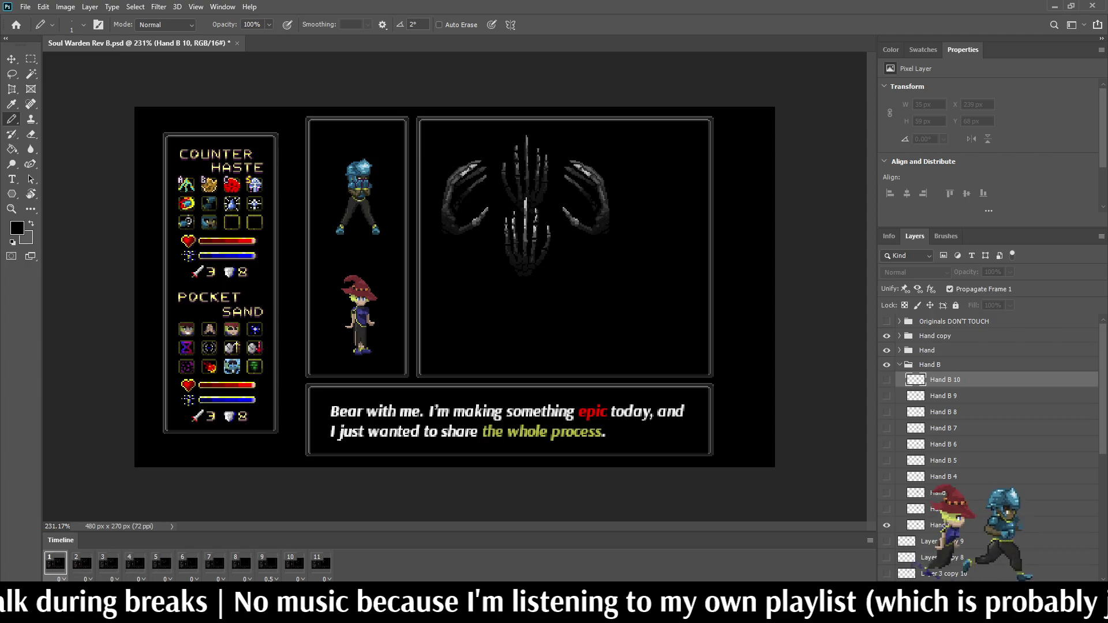
key(ctrl+s)
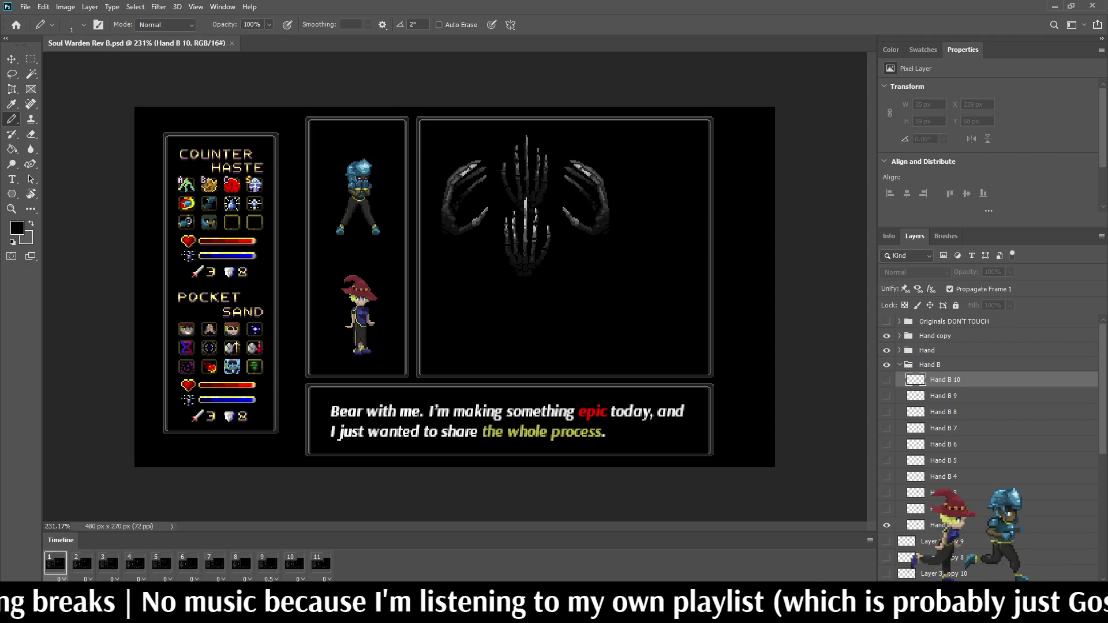
click(898, 365)
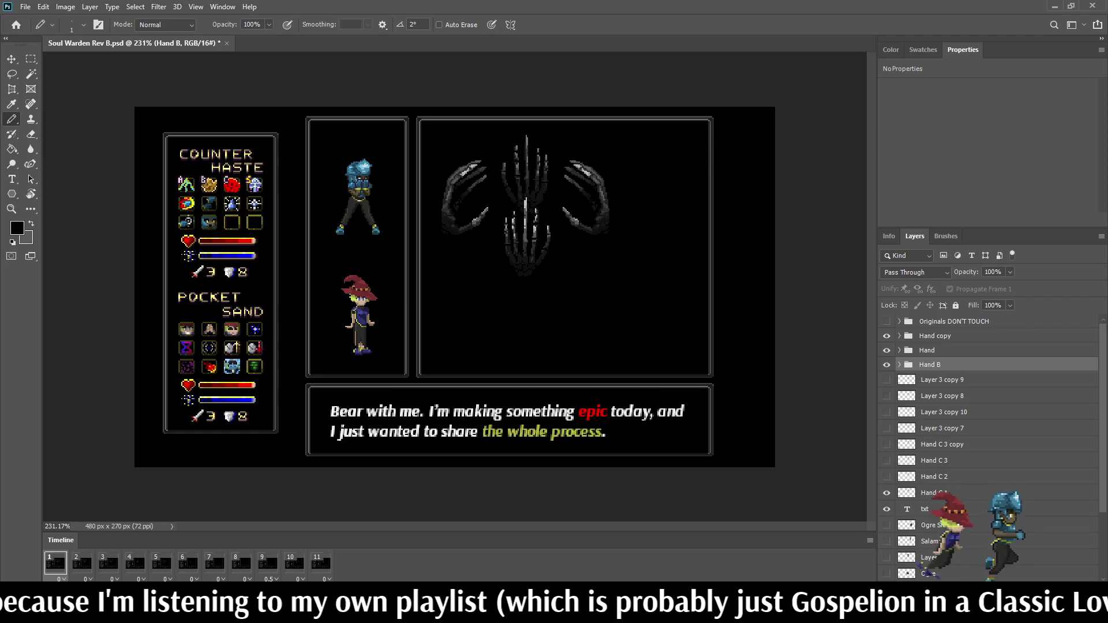
click(929, 492)
- Rename Layer 3 copy 7 and 8 on frames 4 and 5 to Hand C 4 and Hand C 5
key(Right)
key(Right)
key(Right)
double_click(941, 427)
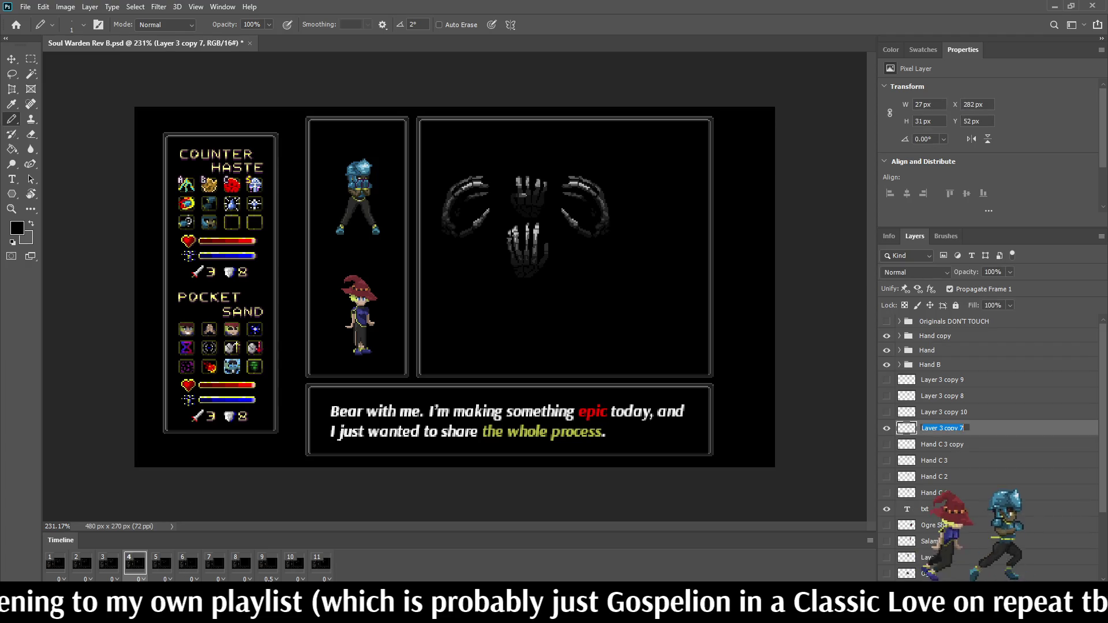
text(Hand C 4)
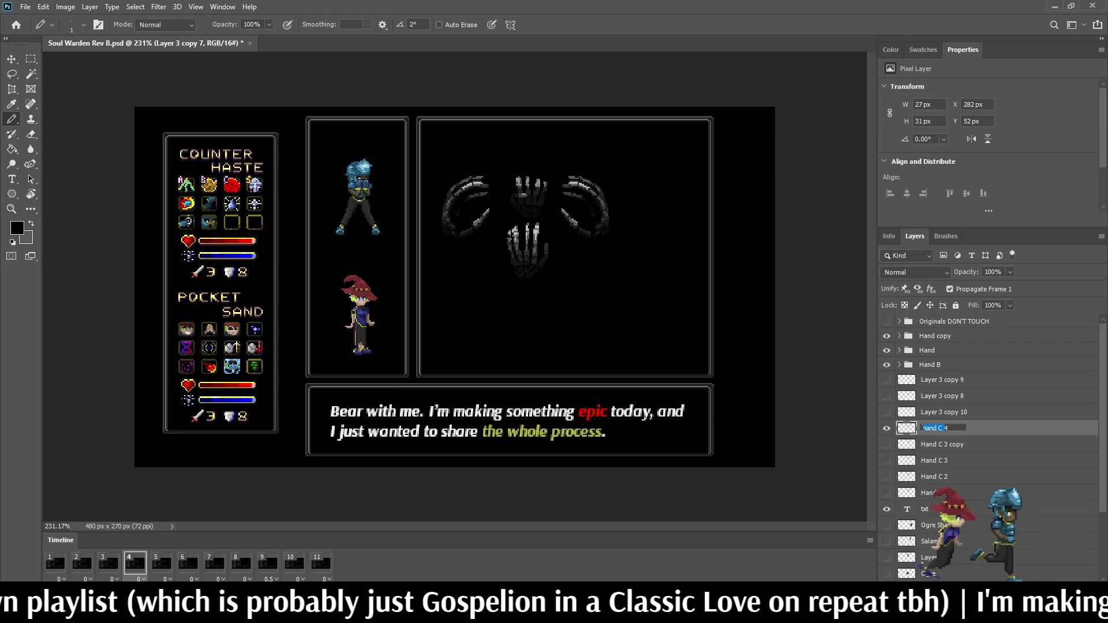
key(Return)
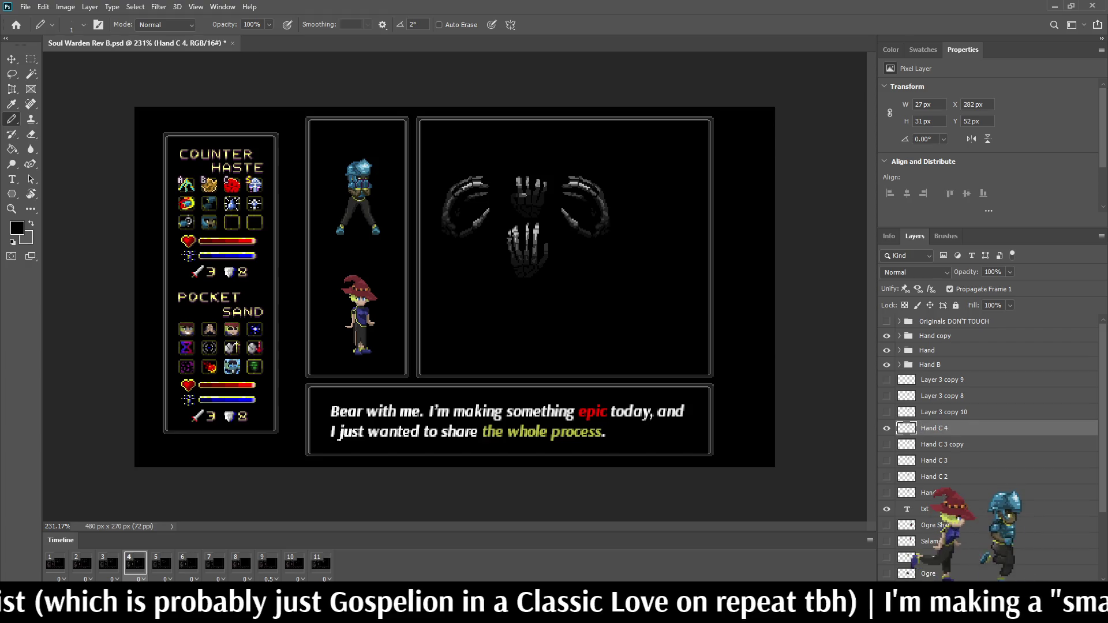
click(161, 563)
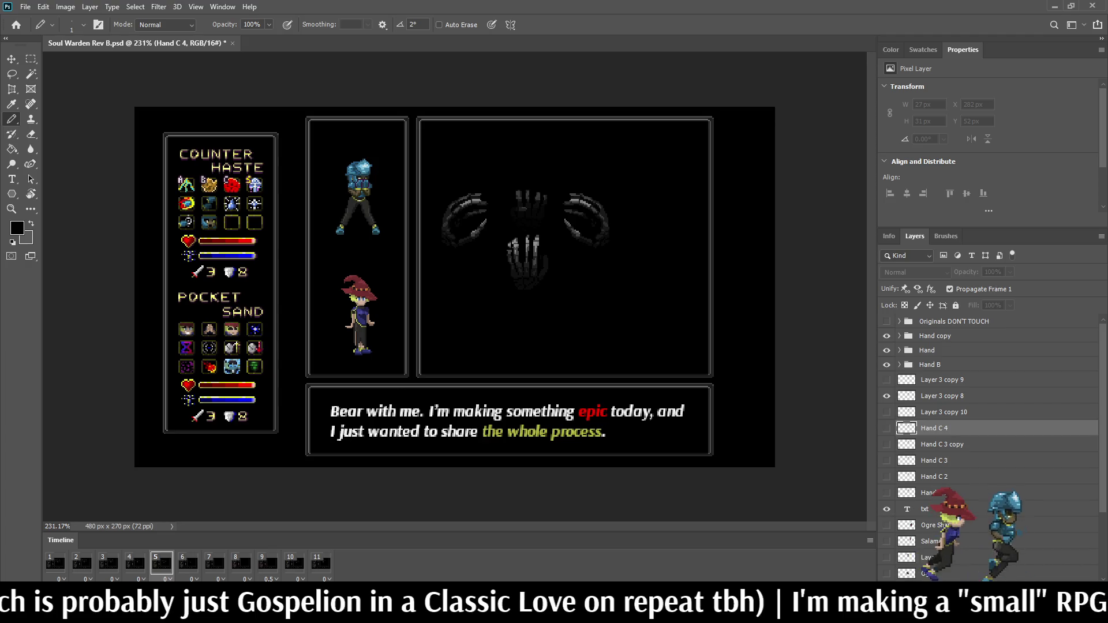
double_click(942, 395)
text(Hand C )
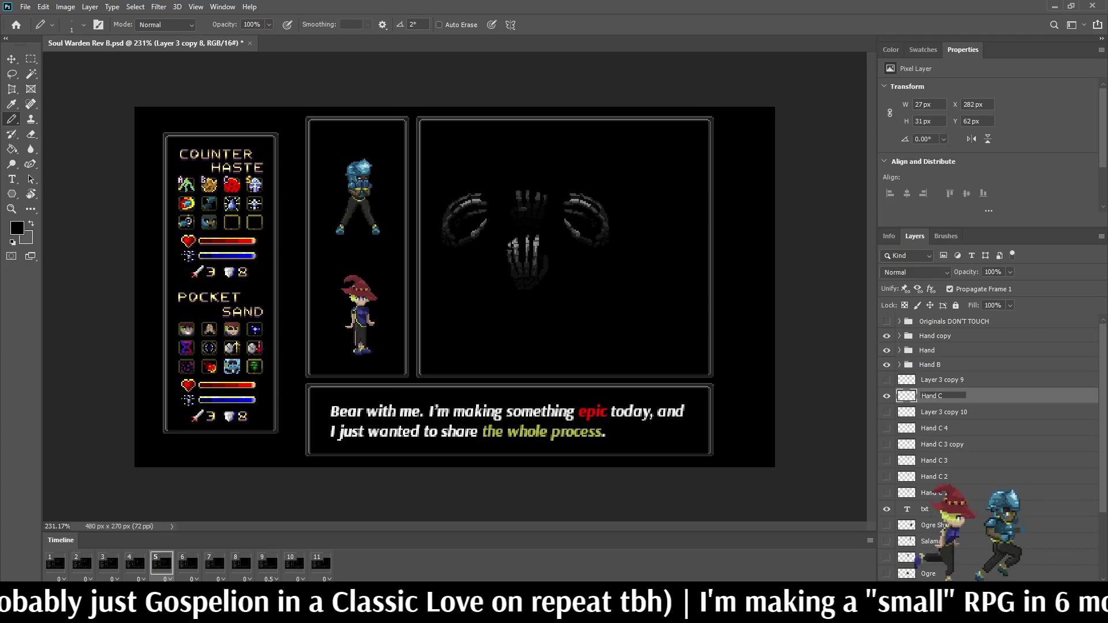
text(5)
key(Return)
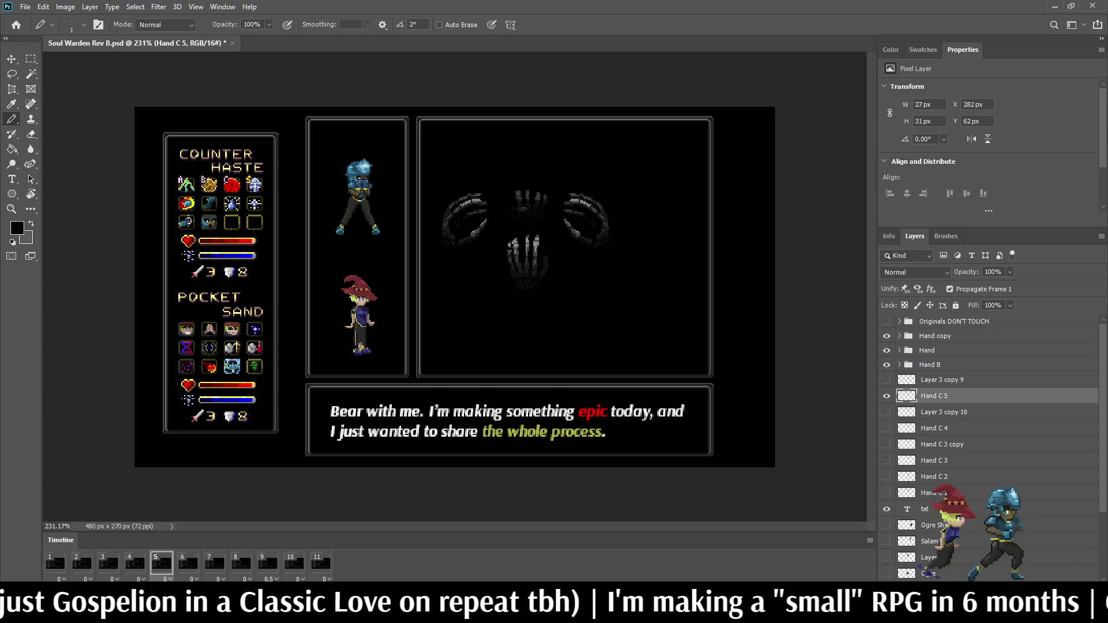
- Rename Layer 3 copy 9 on frame 6 to Hand C 6 and move it below Layer 3 copy 10
key(ctrl+bracketleft)
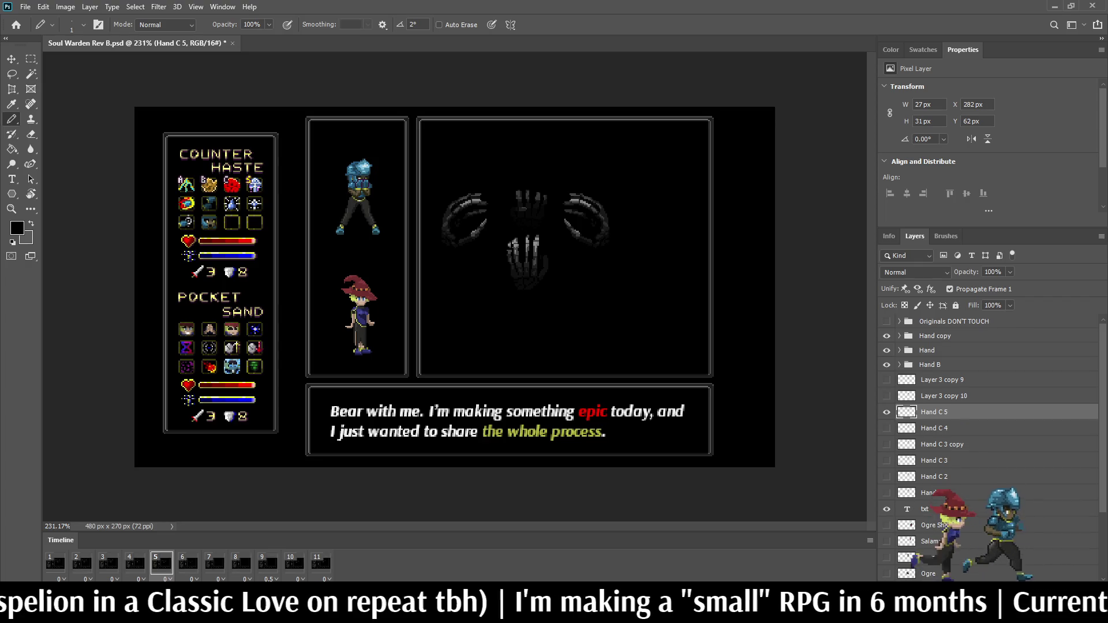
click(188, 562)
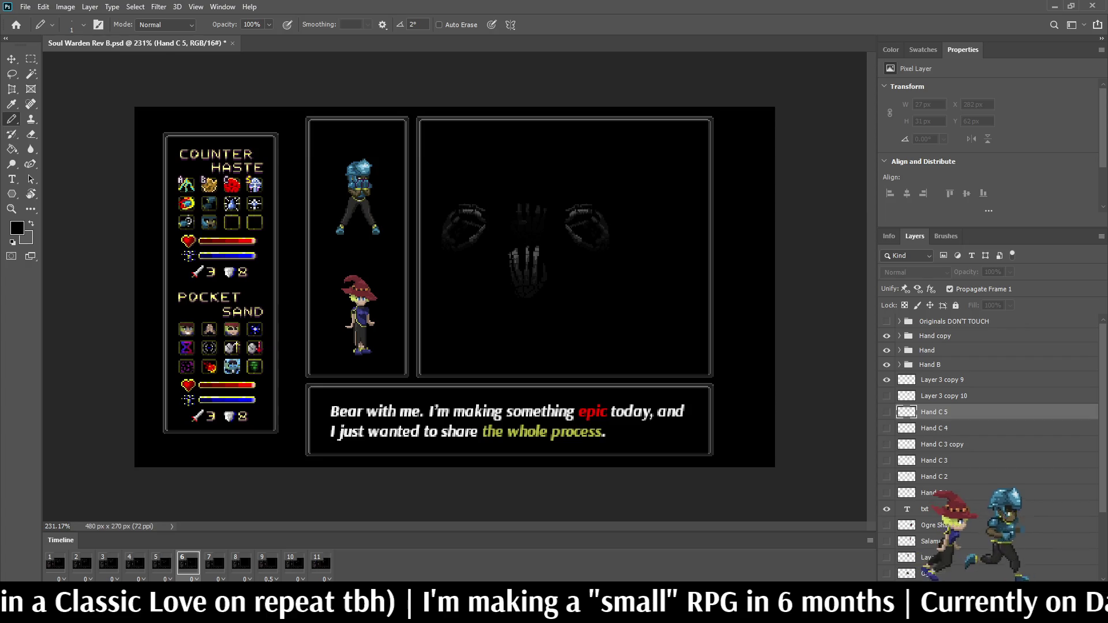
double_click(942, 380)
text(Hand C 6)
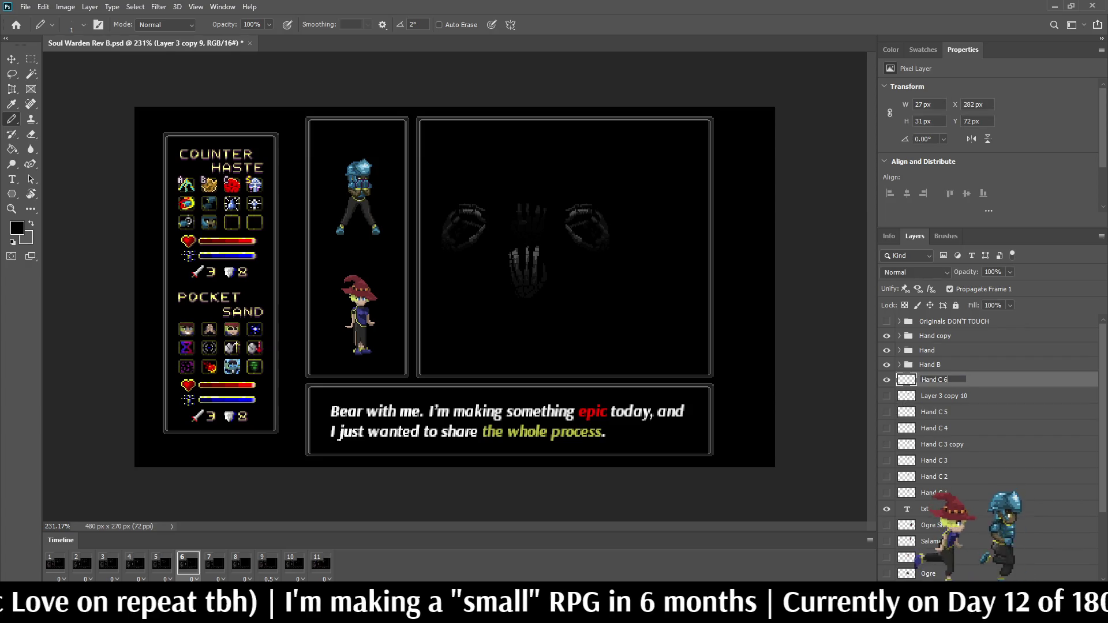
key(Return)
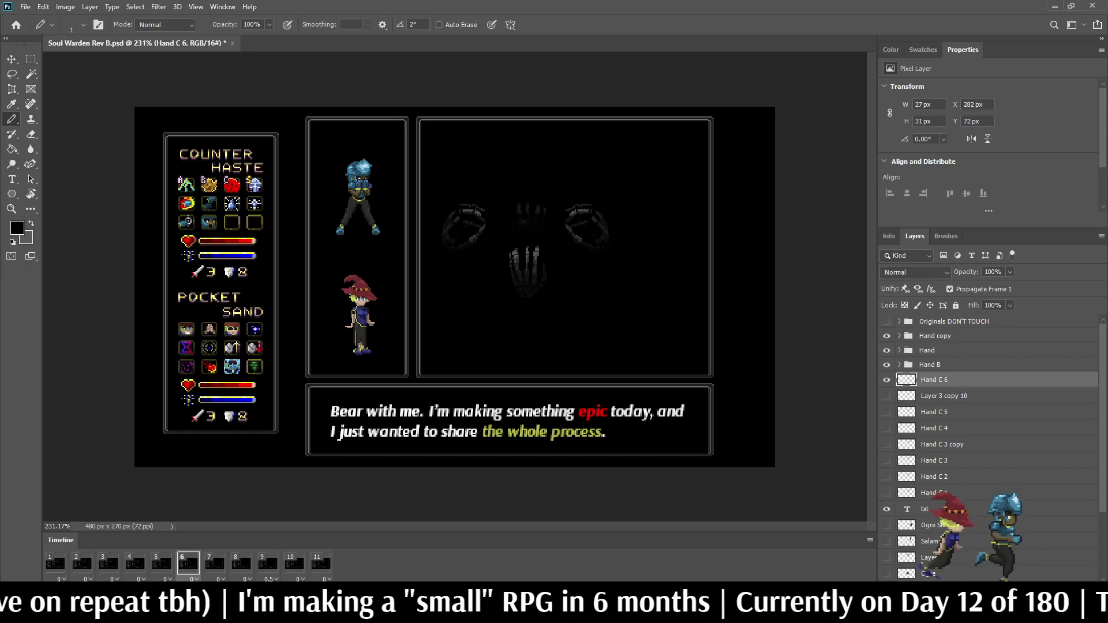
key(ctrl+bracketleft)
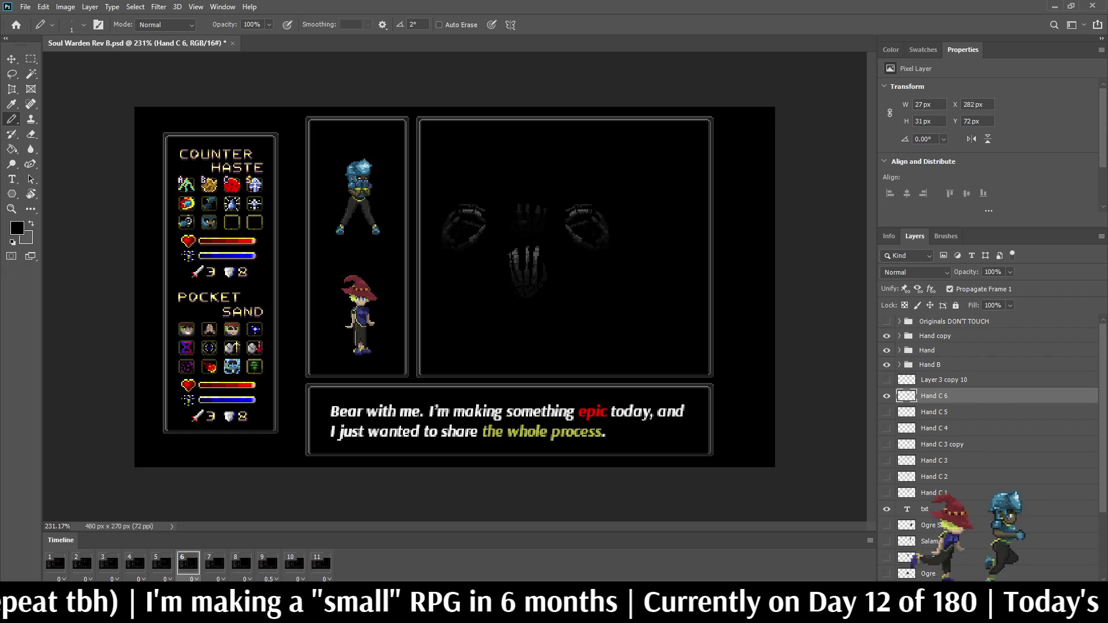
- Rename Layer 3 copy 10 on frame 10 to Hand C 7
click(214, 562)
click(241, 562)
click(268, 563)
click(294, 563)
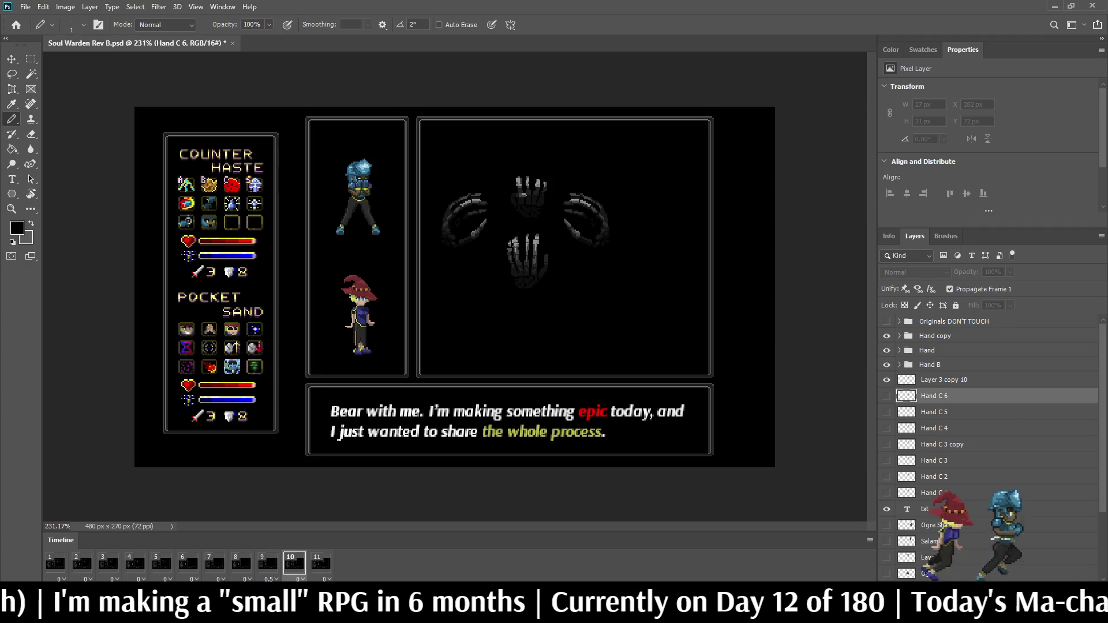
double_click(943, 380)
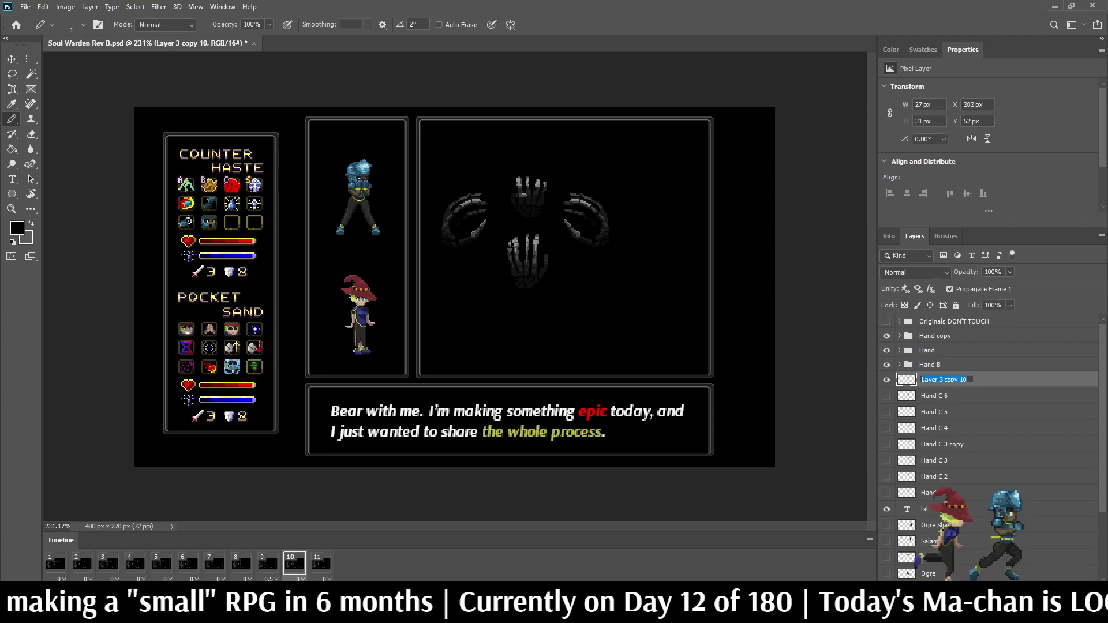
text(Hand C 7)
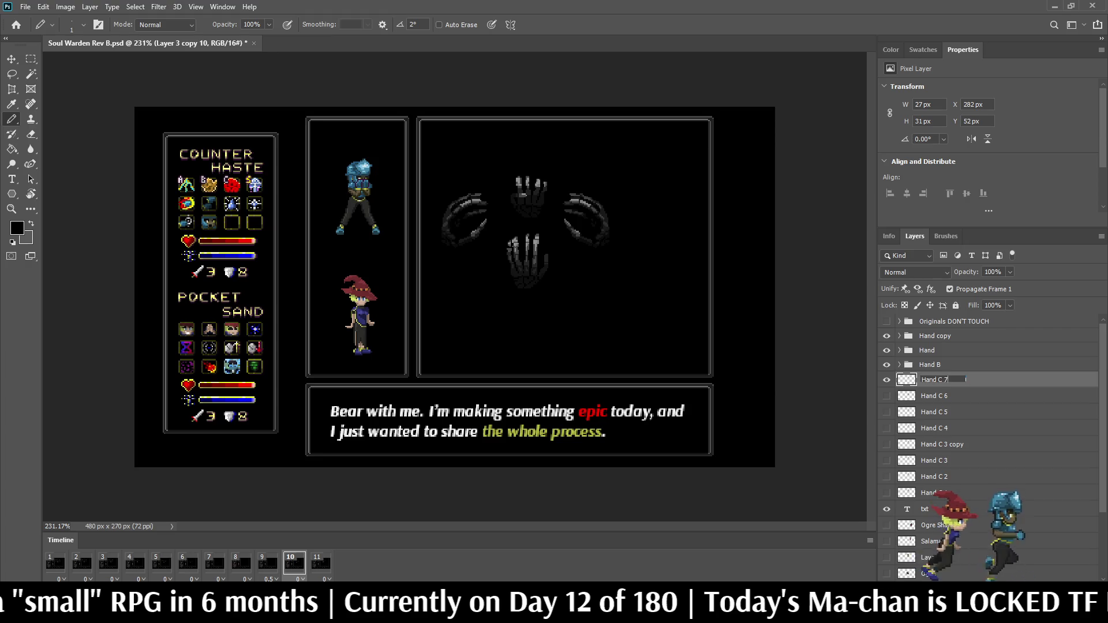
key(Return)
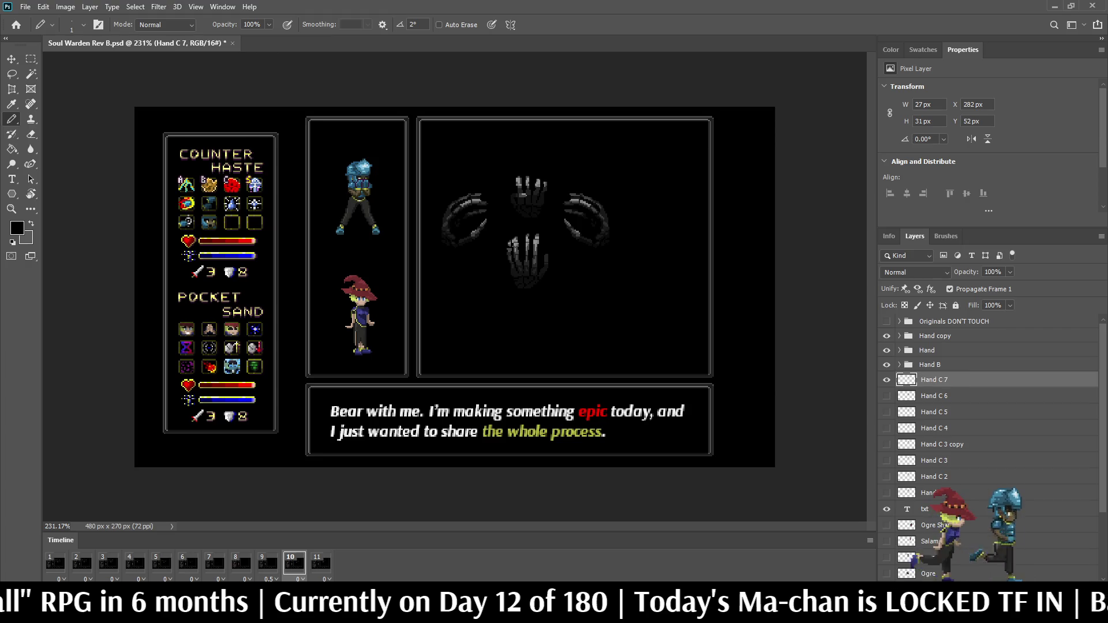
- Rename Hand C 3 copy to Hand C 8, drag it to the top of the stack, and save
click(321, 563)
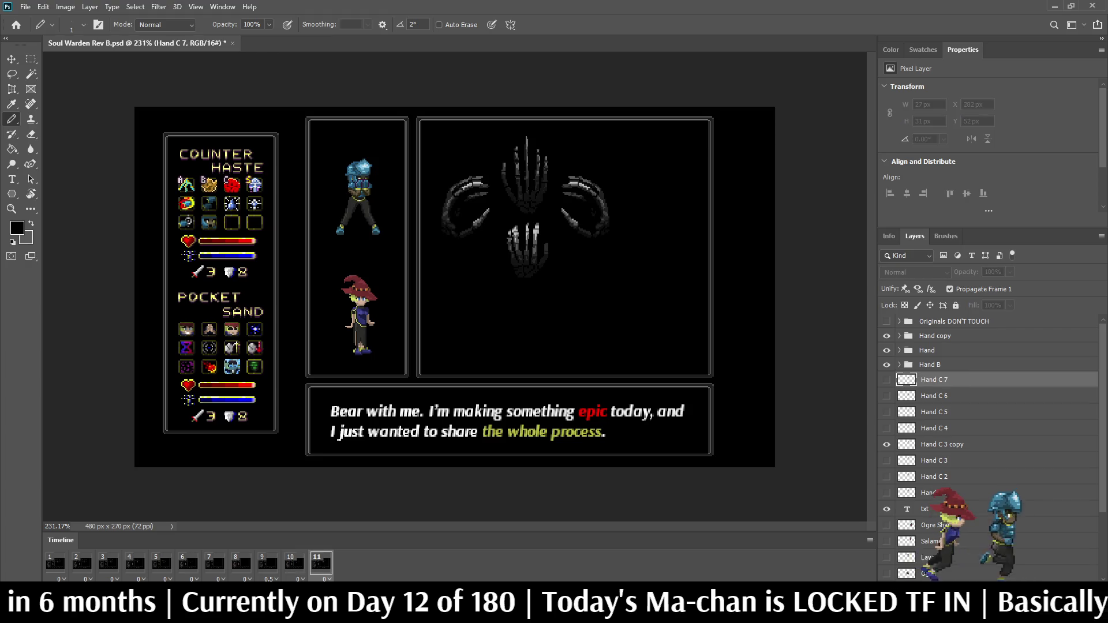
click(952, 444)
double_click(935, 444)
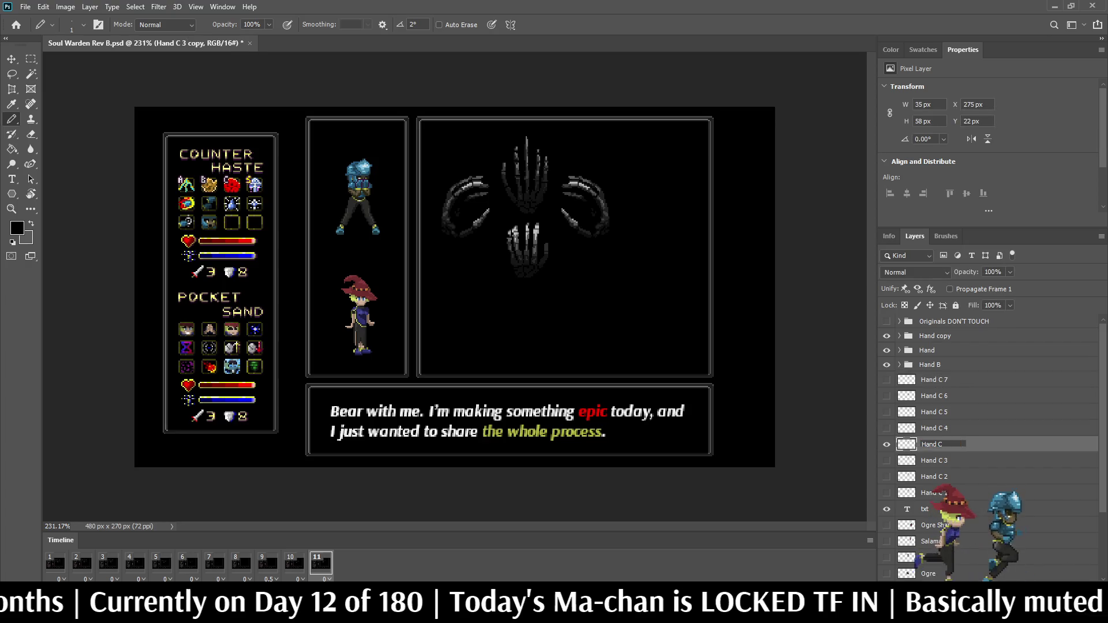
text(8)
key(Return)
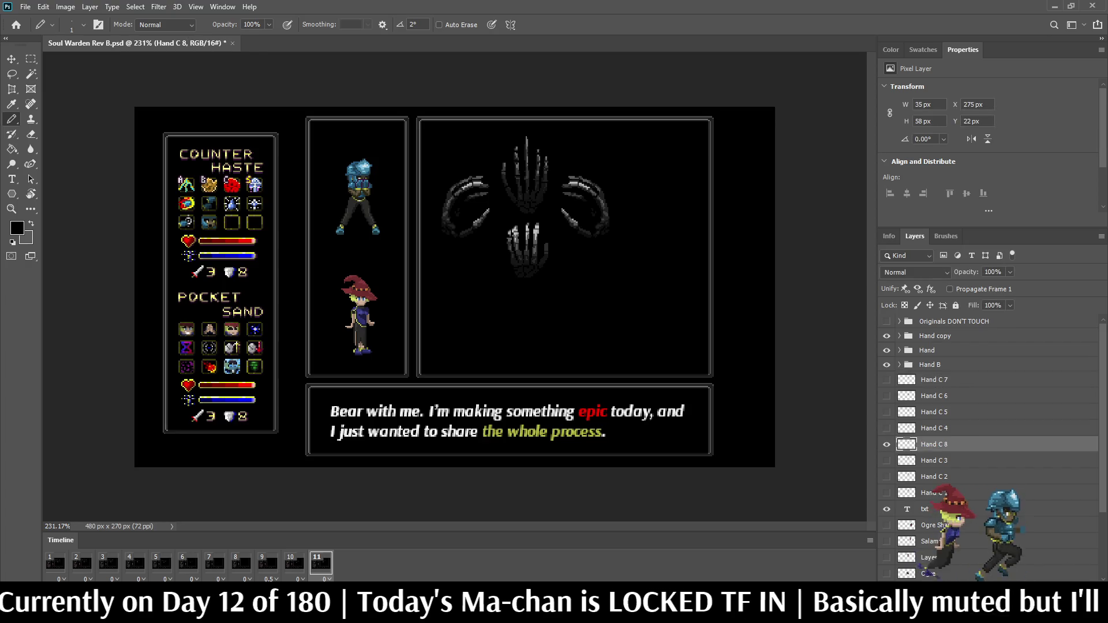
drag(935, 444, 935, 372)
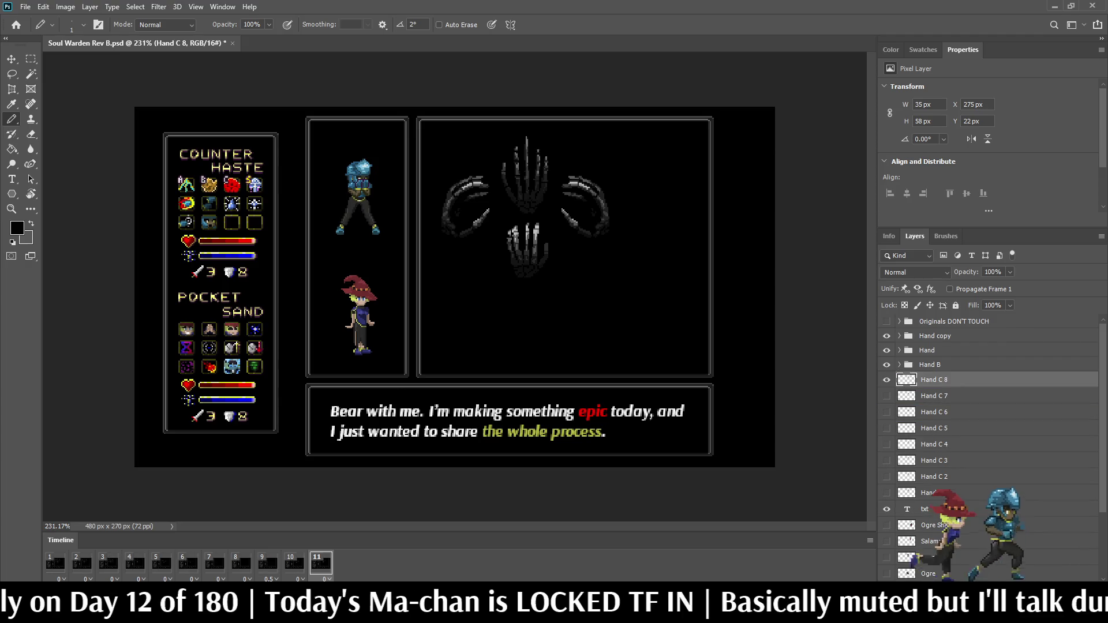
key(ctrl+s)
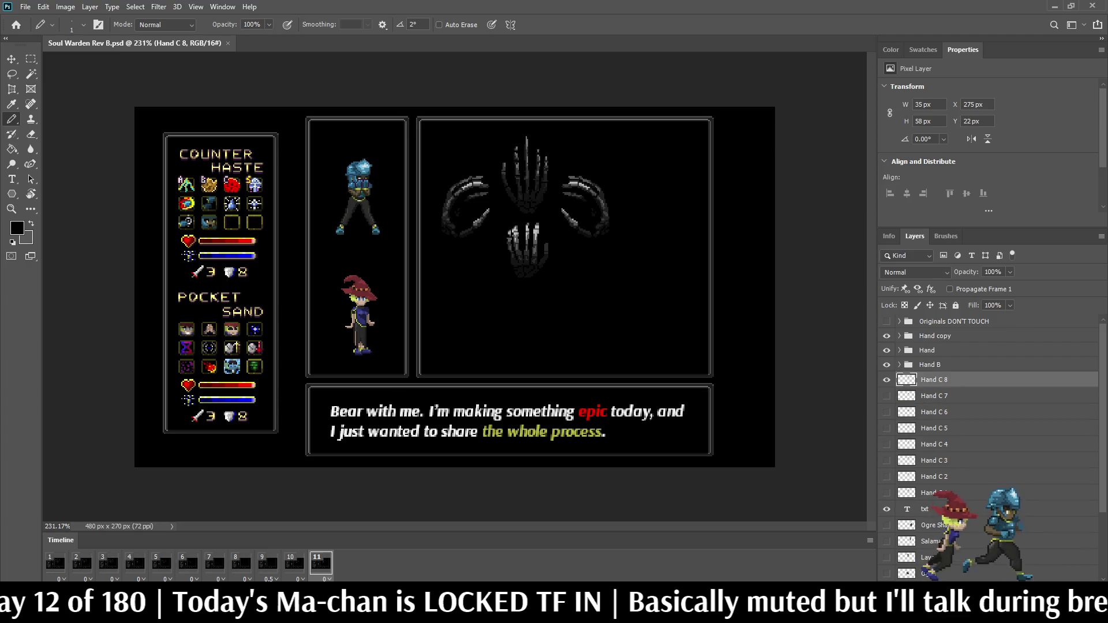
click(935, 492)
click(55, 563)
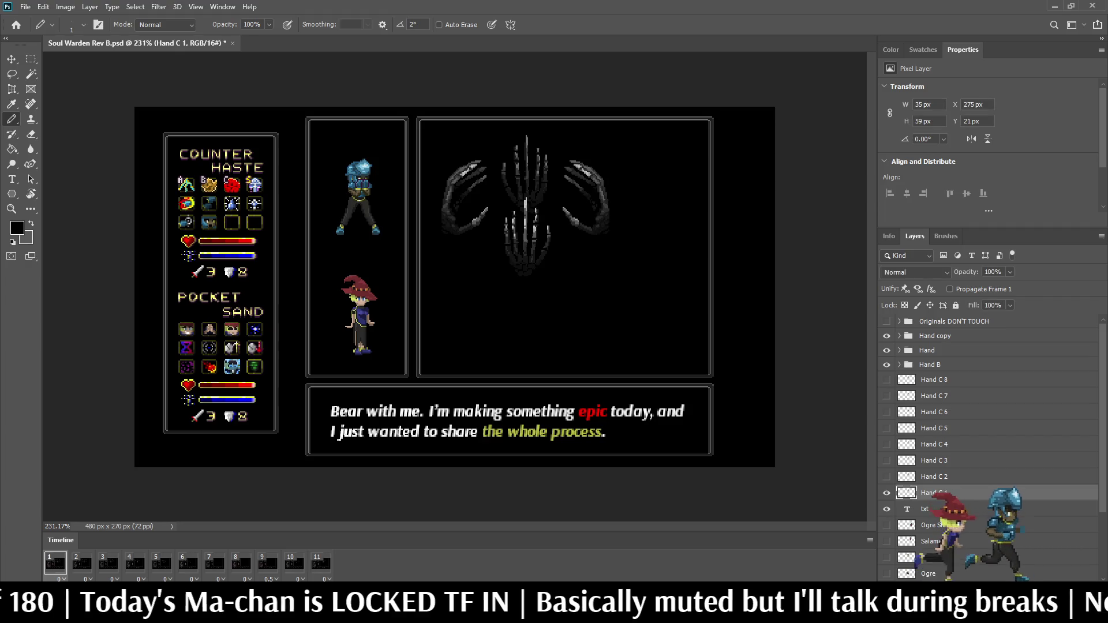
- Group layers Hand C 1 through Hand C 8 into a folder named Hand C
shift+click(935, 380)
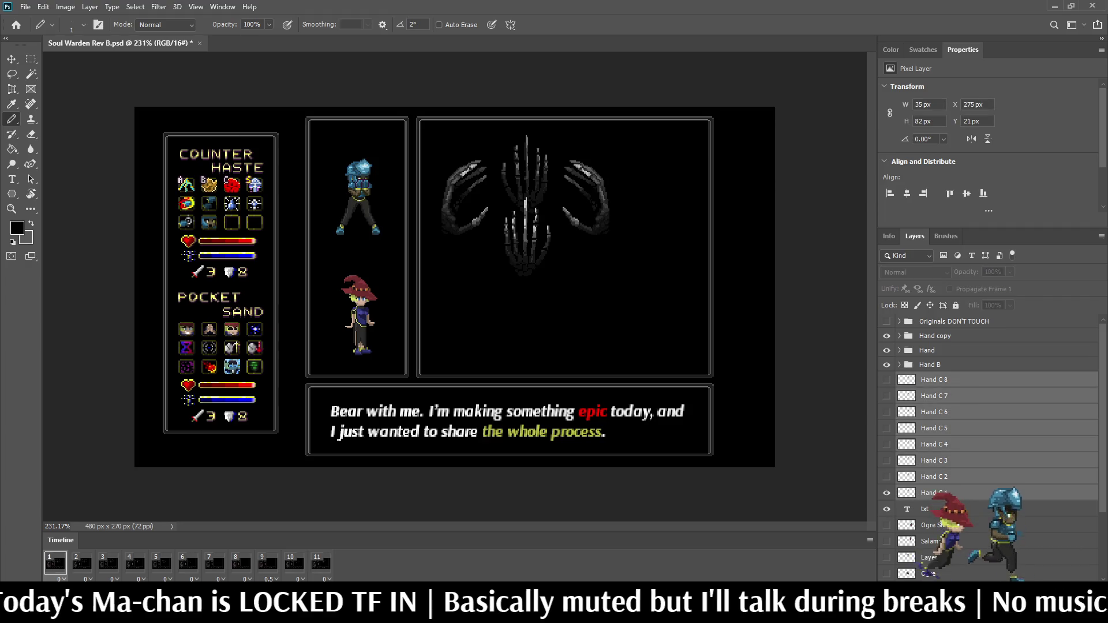
key(ctrl+g)
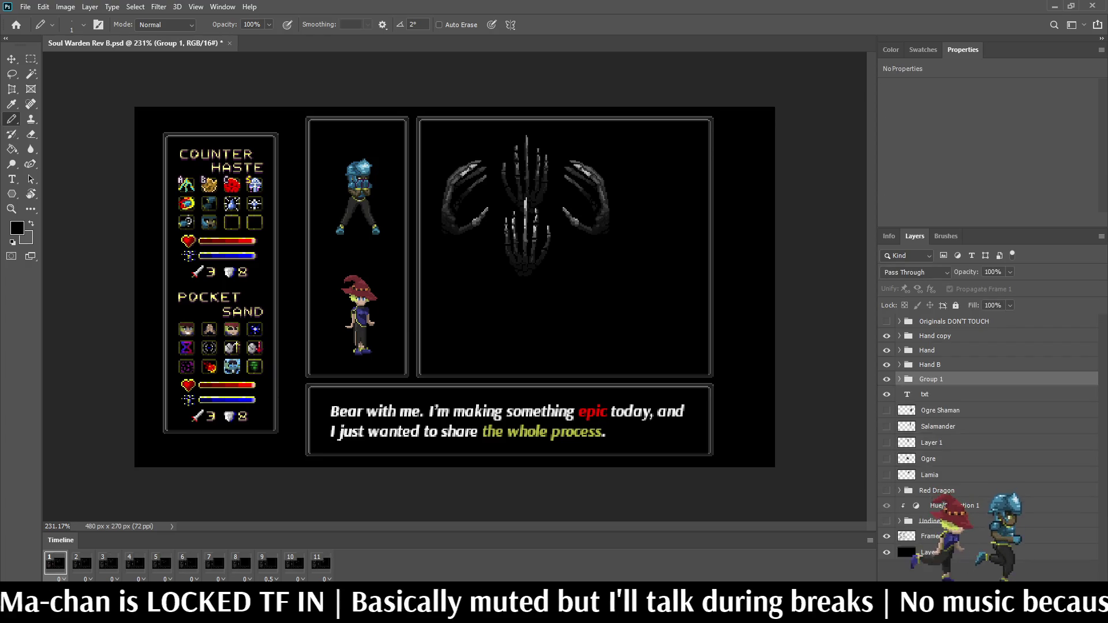
double_click(931, 379)
text(Hand C)
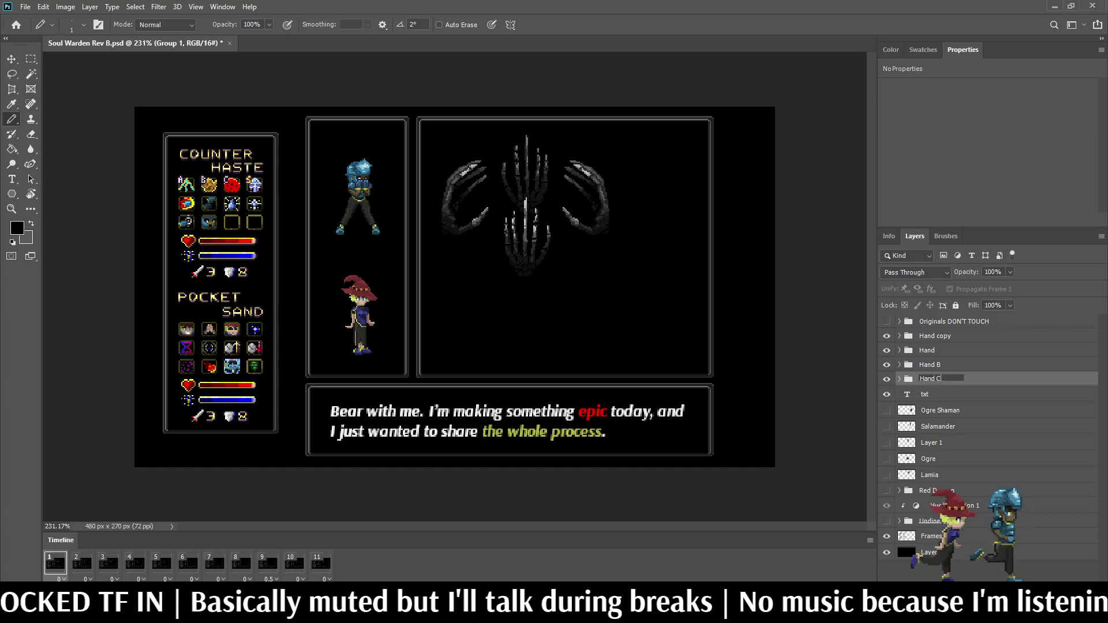
key(Return)
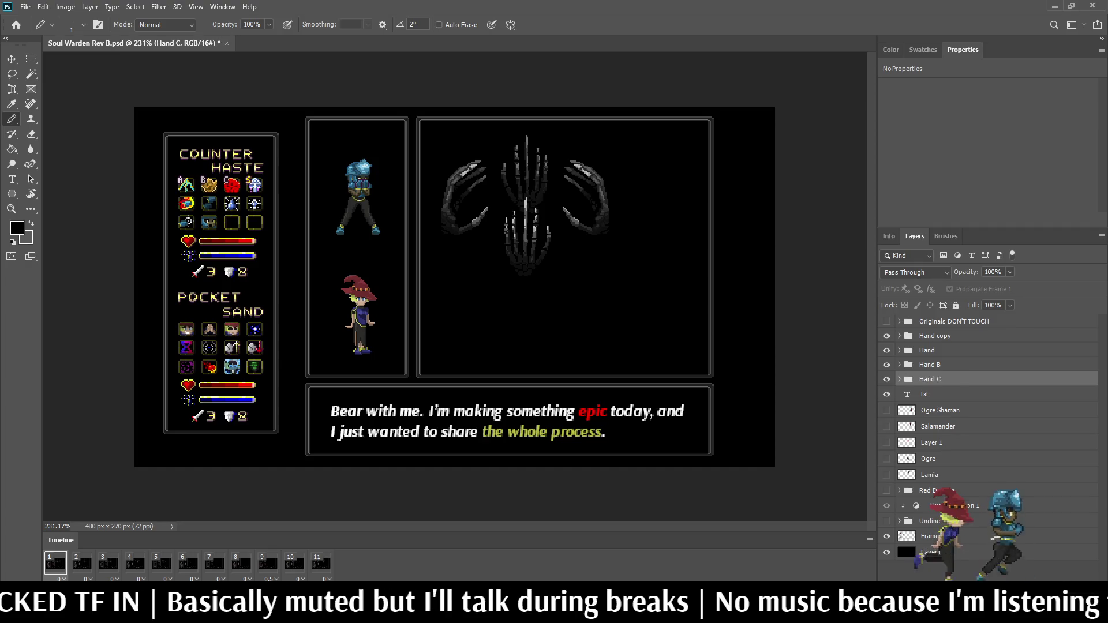
- Rename the Hand copy folder to Hand (Left)
double_click(934, 335)
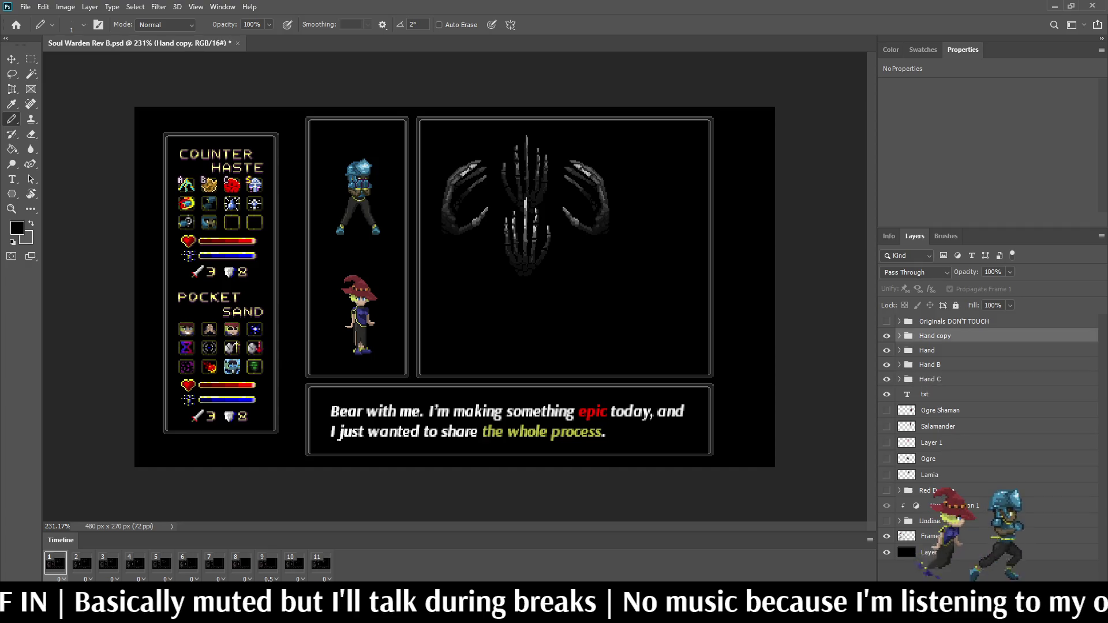
key(BackSpace)
key(BackSpace)
key(BackSpace)
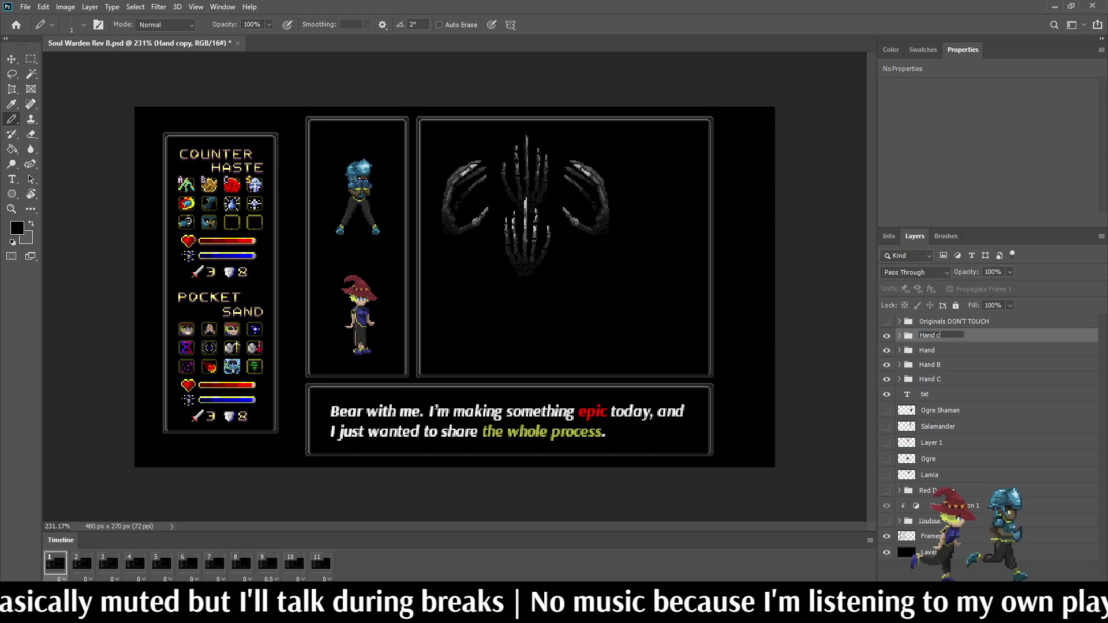
text(Left))
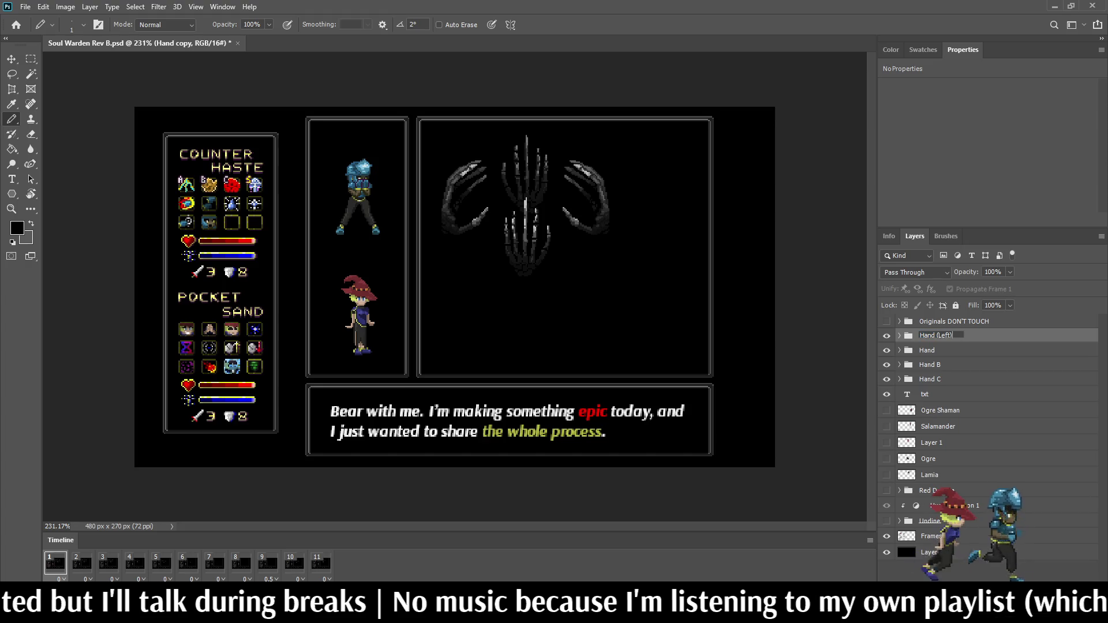
key(Return)
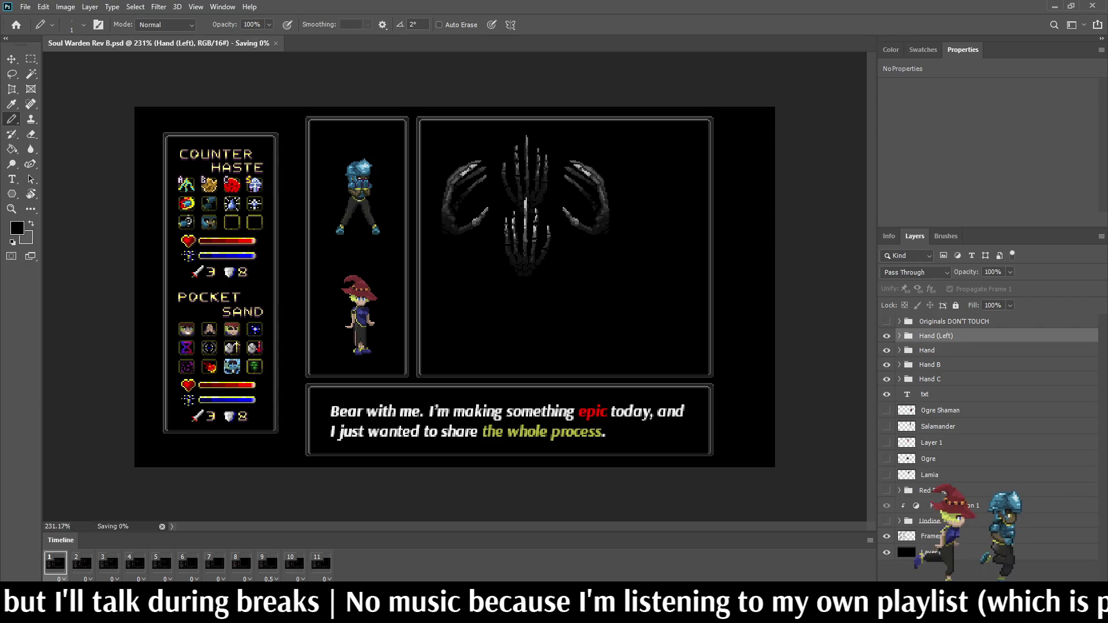
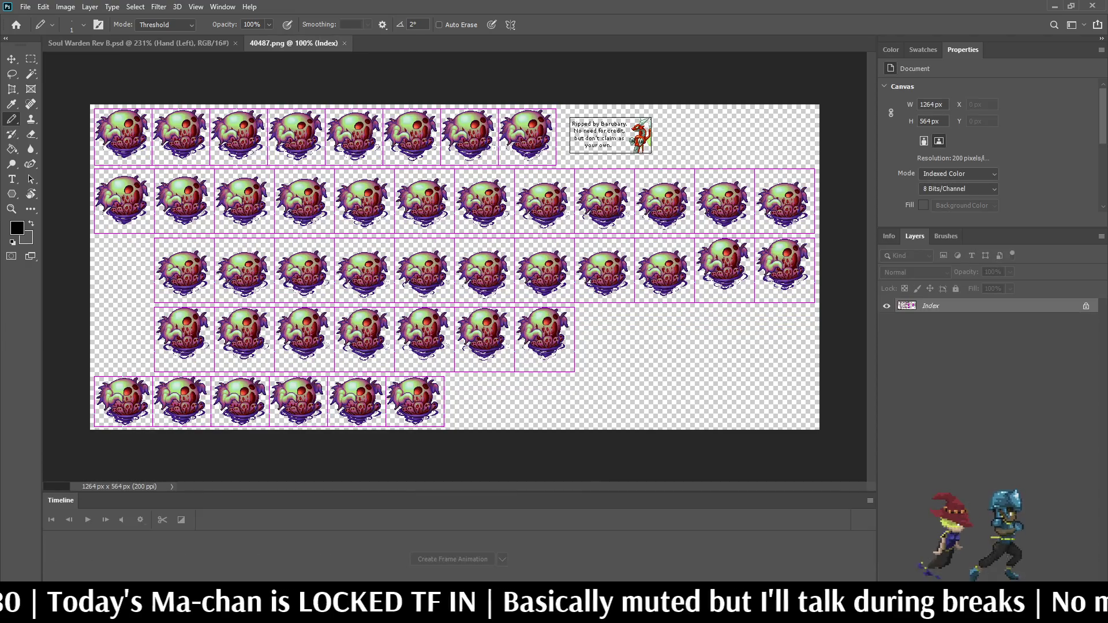
- Zoom around the 40487.png creature sprites, then return to Soul Warden Rev B.psd
scroll(258, 165, up, 6)
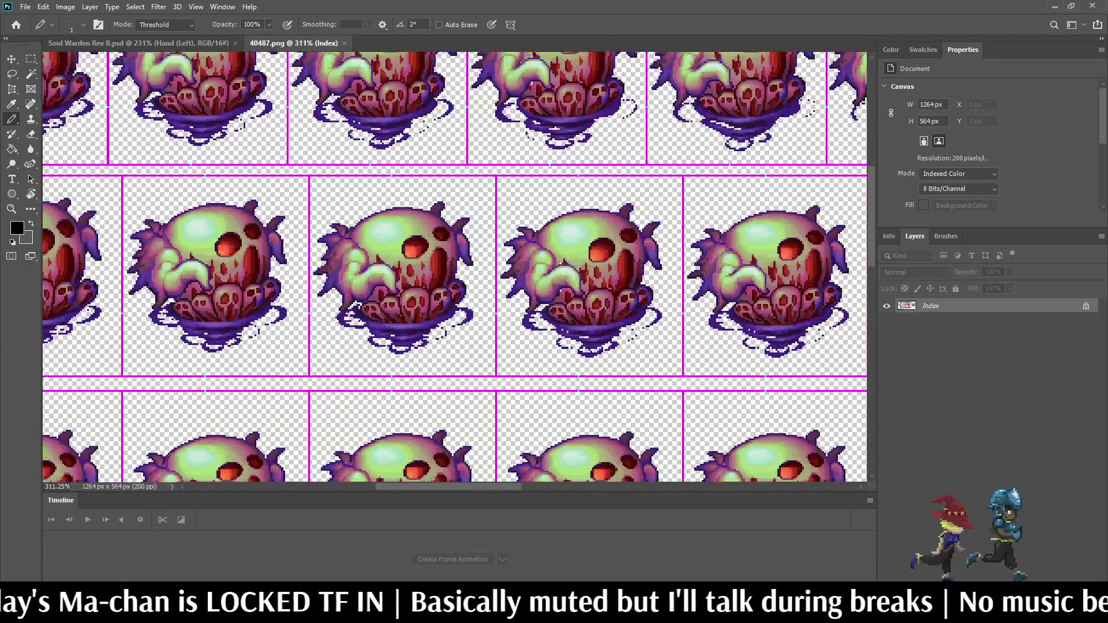
drag(258, 165, 582, 255)
scroll(461, 259, up, 3)
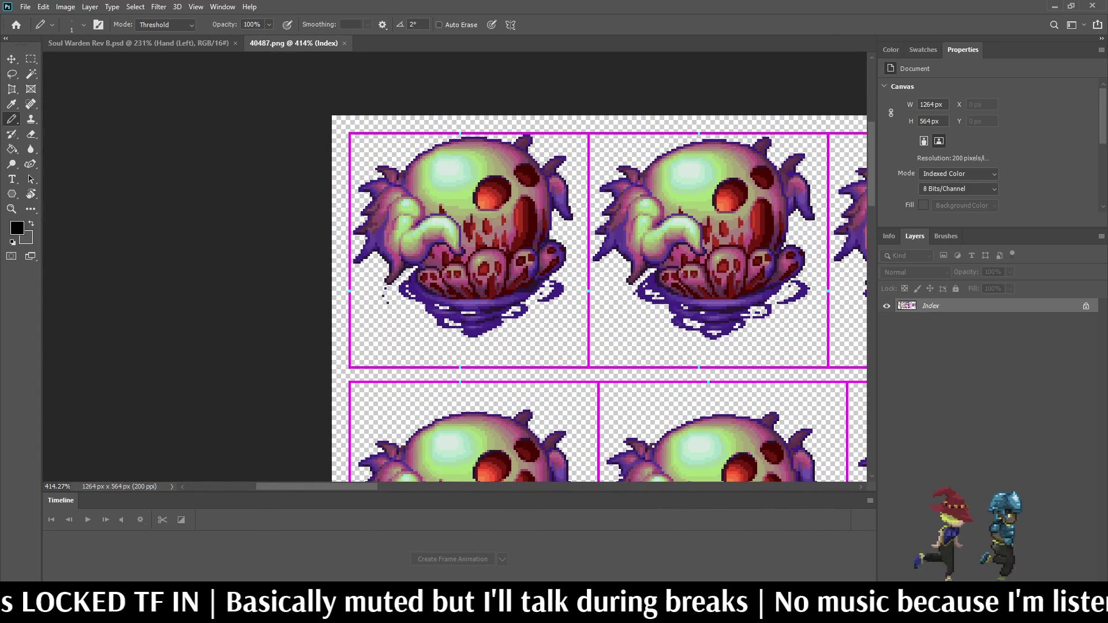
scroll(476, 156, up, 1)
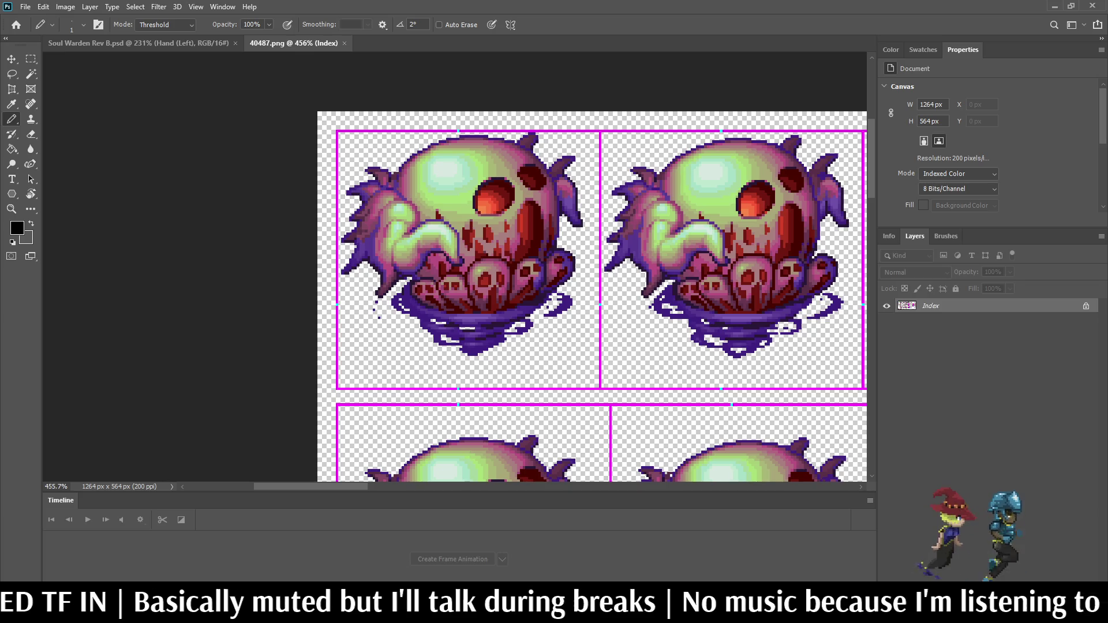
scroll(488, 181, down, 3)
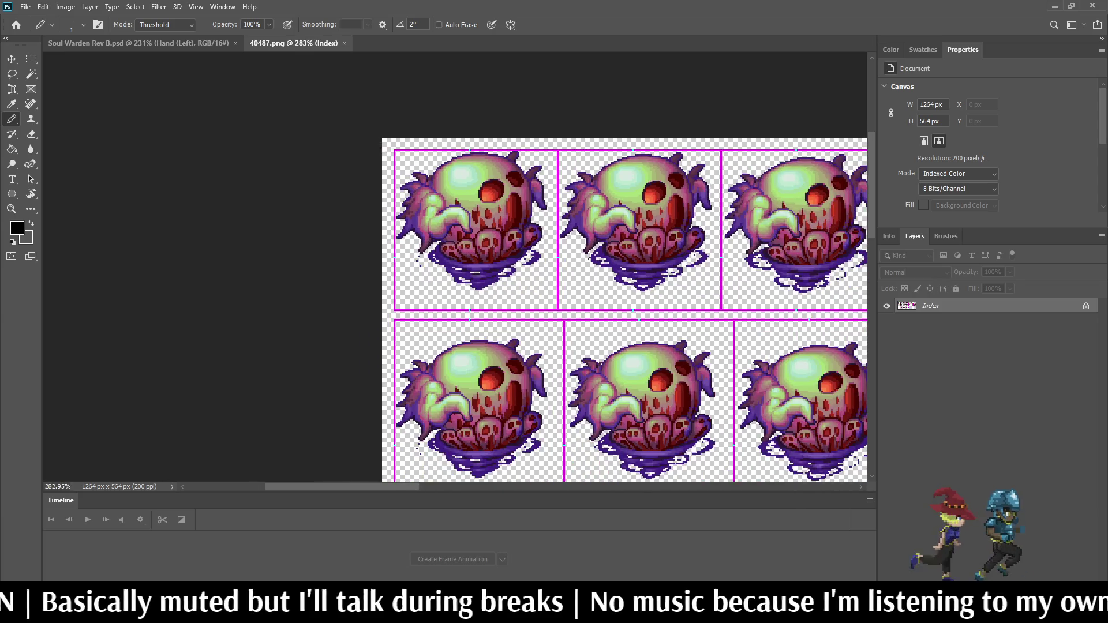
scroll(474, 143, up, 2)
scroll(474, 144, up, 1)
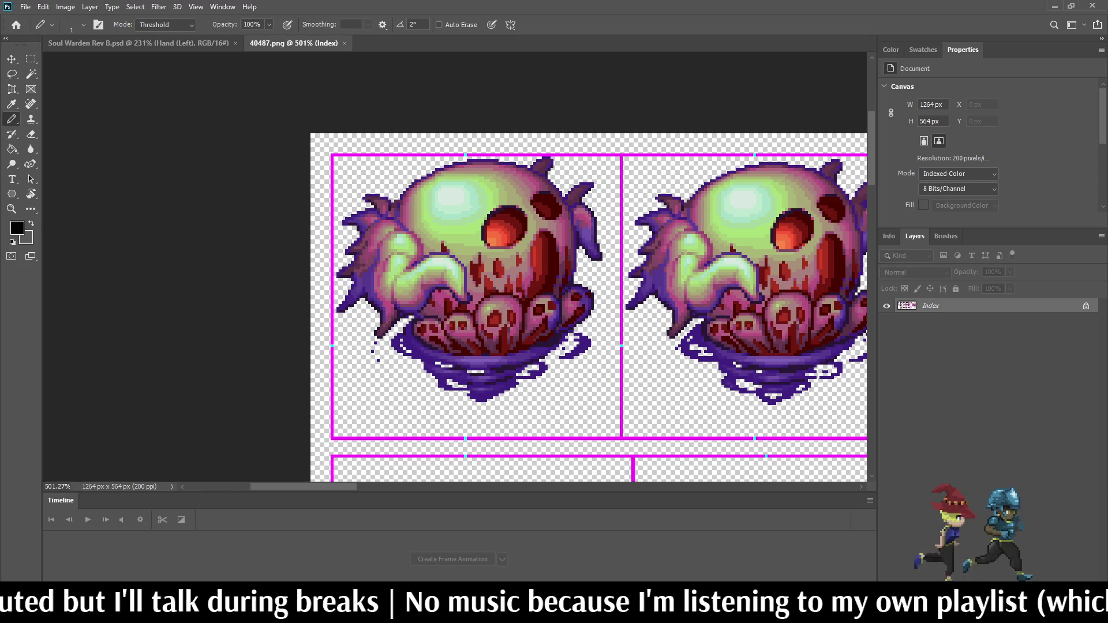
key(ctrl+Tab)
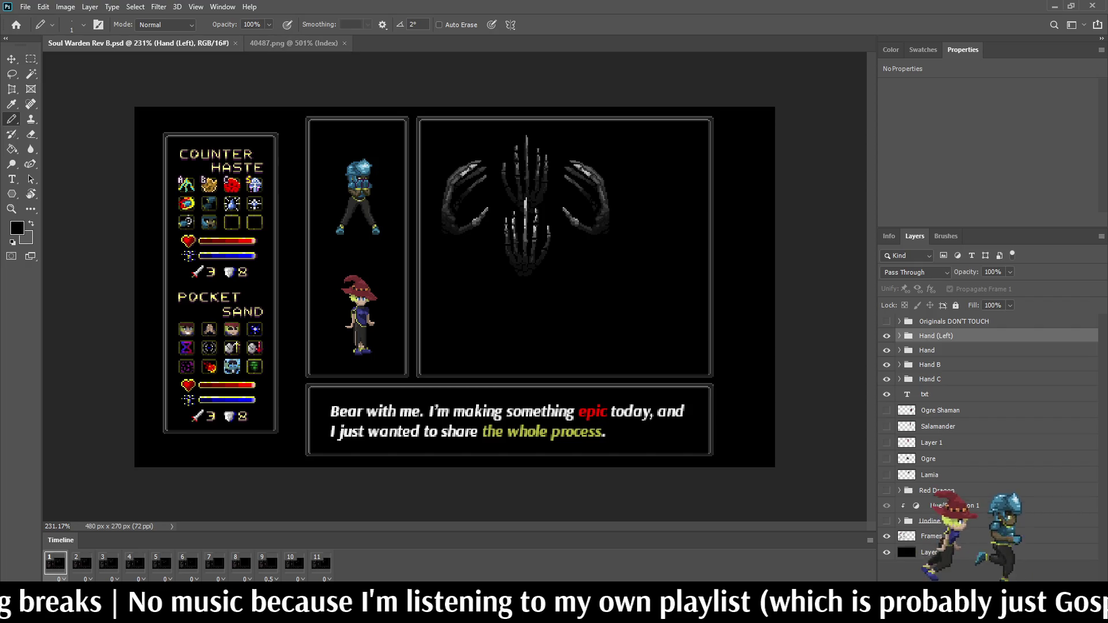
- Hide the Hand C, Hand B, Hand (Left) and Hand groups, checking frames 1 and 9
key(ctrl+Tab)
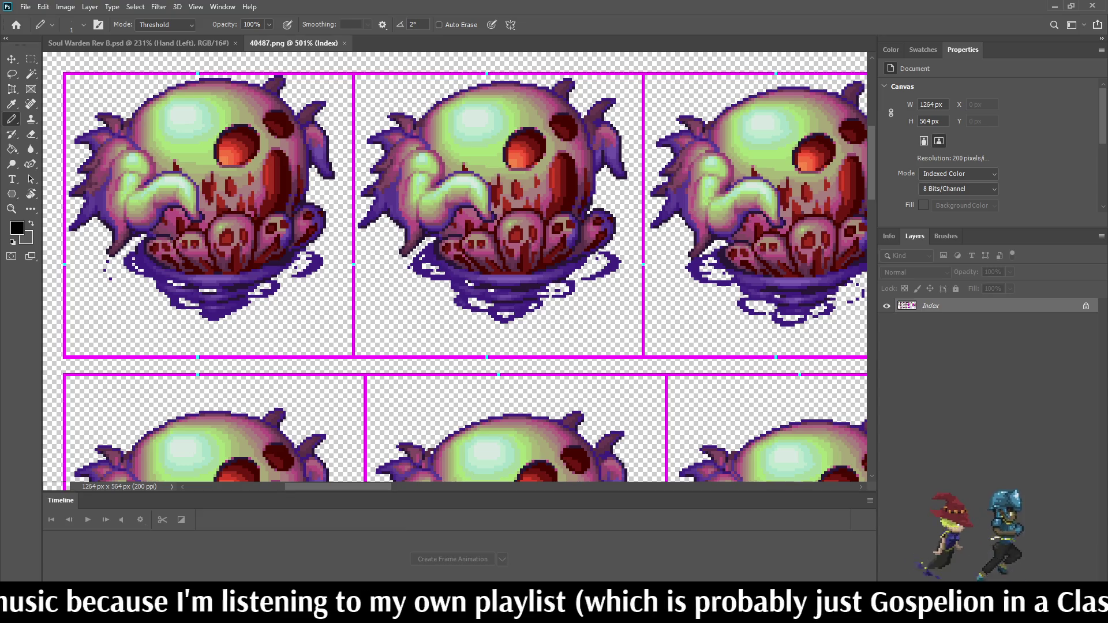
key(ctrl+Tab)
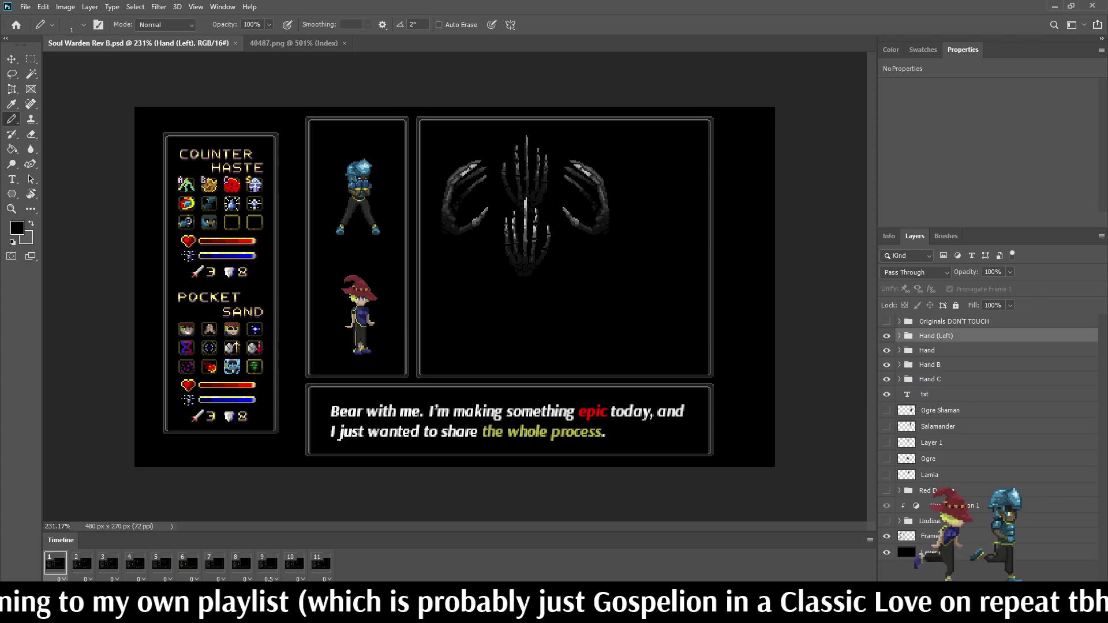
click(886, 379)
click(886, 364)
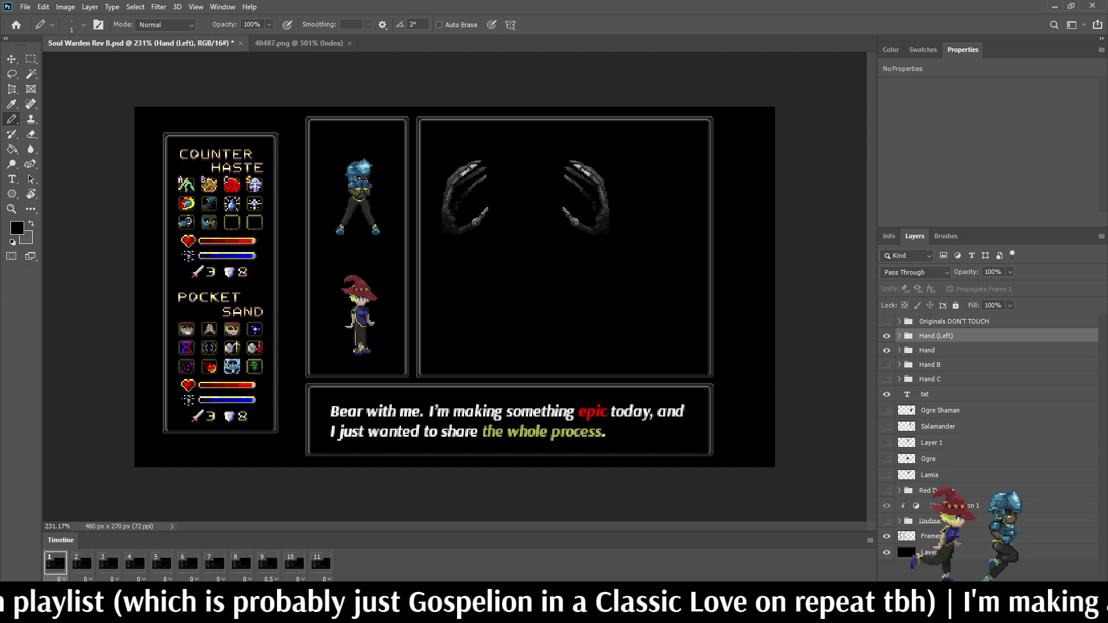
click(886, 336)
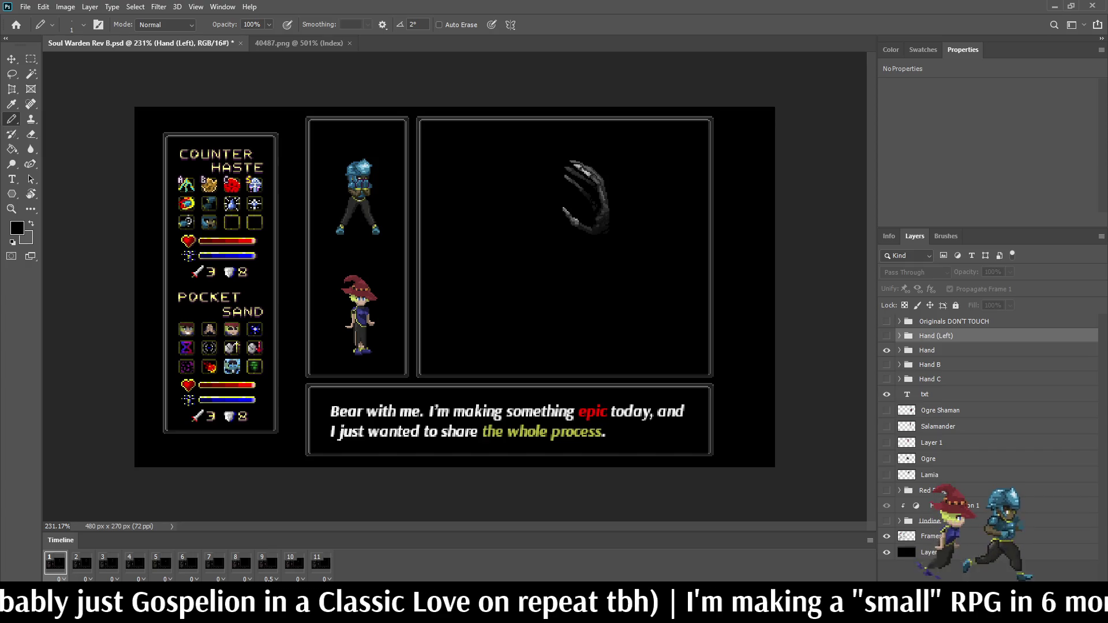
click(267, 563)
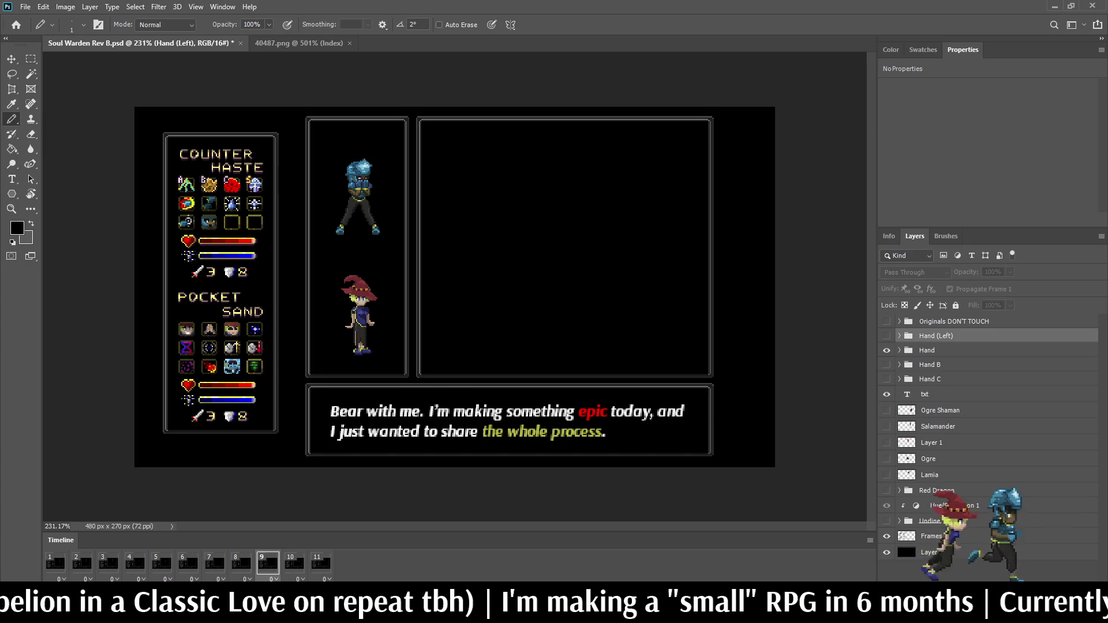
click(55, 563)
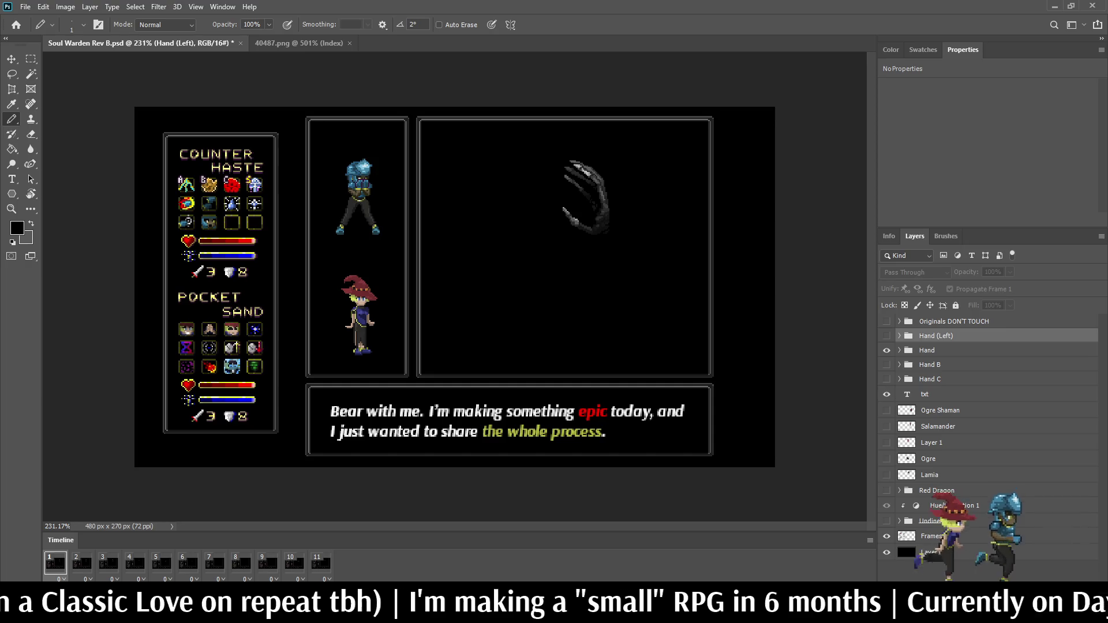
click(886, 350)
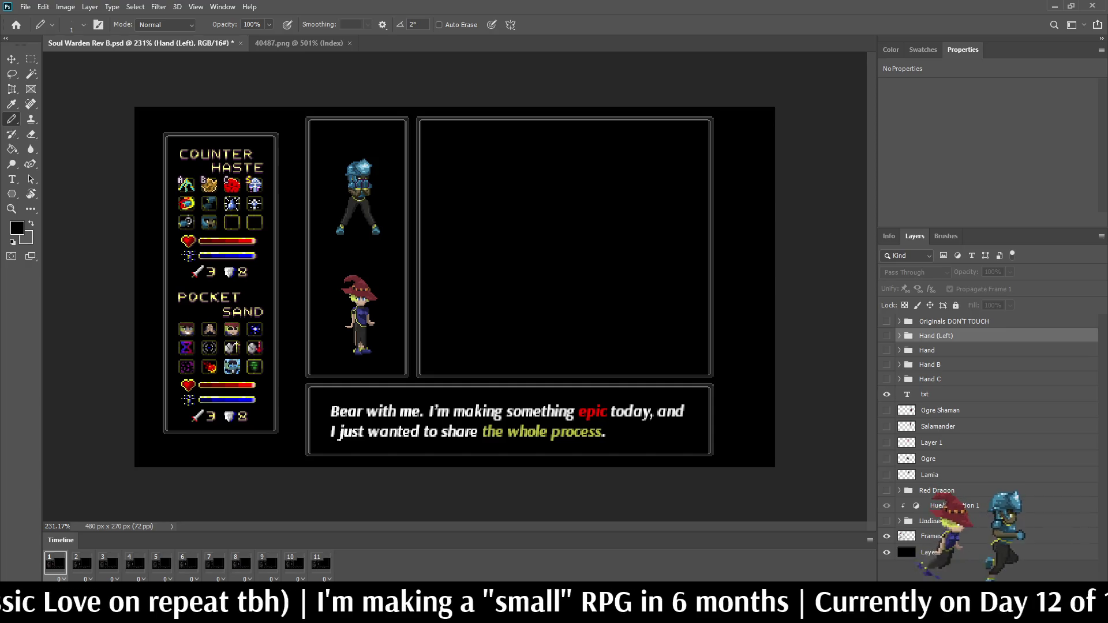
- Play the animation, then paste frames twice to extend it to 33 frames
key(space)
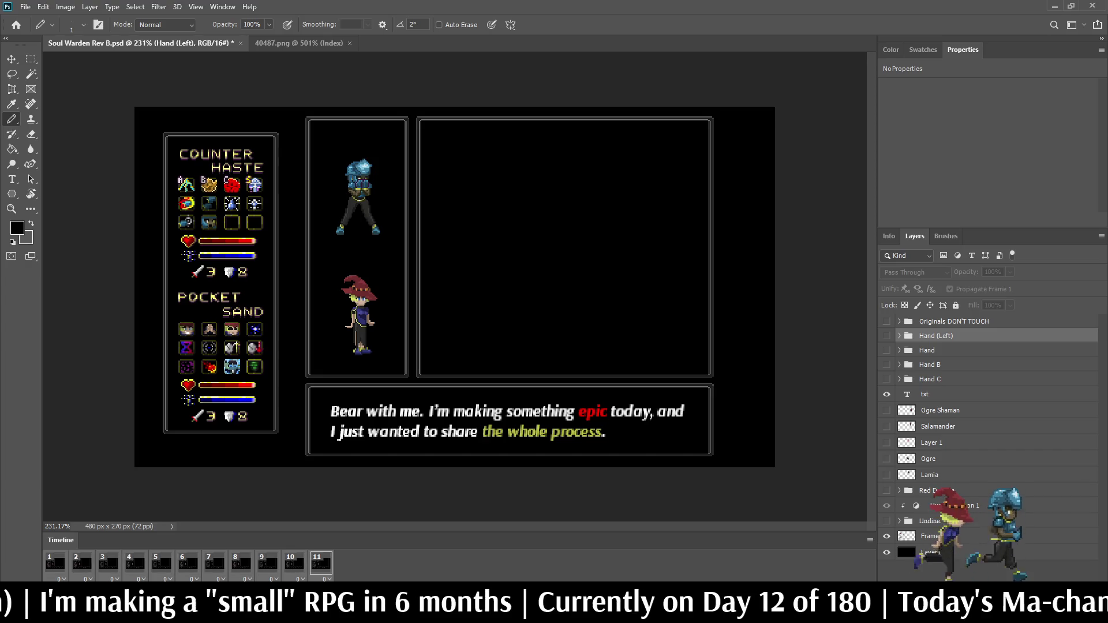
key(ctrl+v)
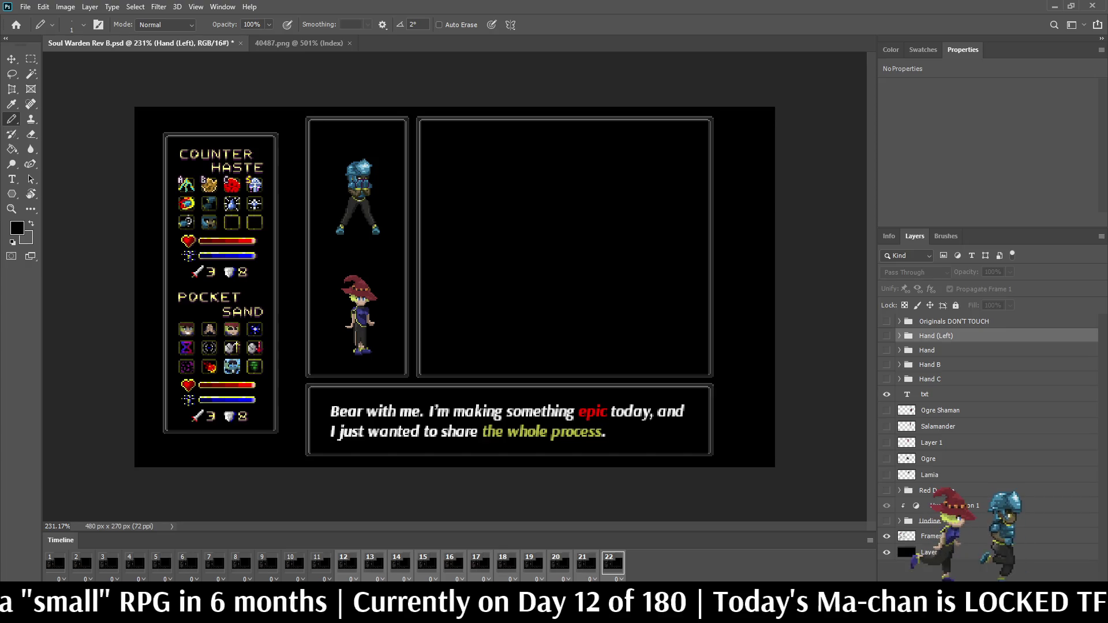
key(ctrl+v)
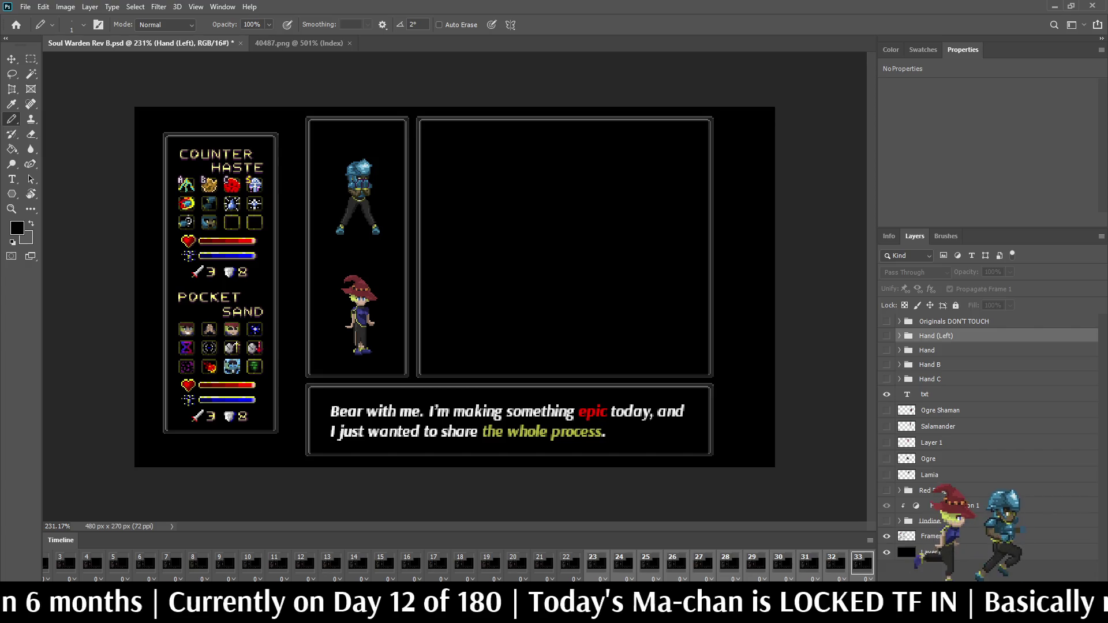
scroll(459, 564, left, 2)
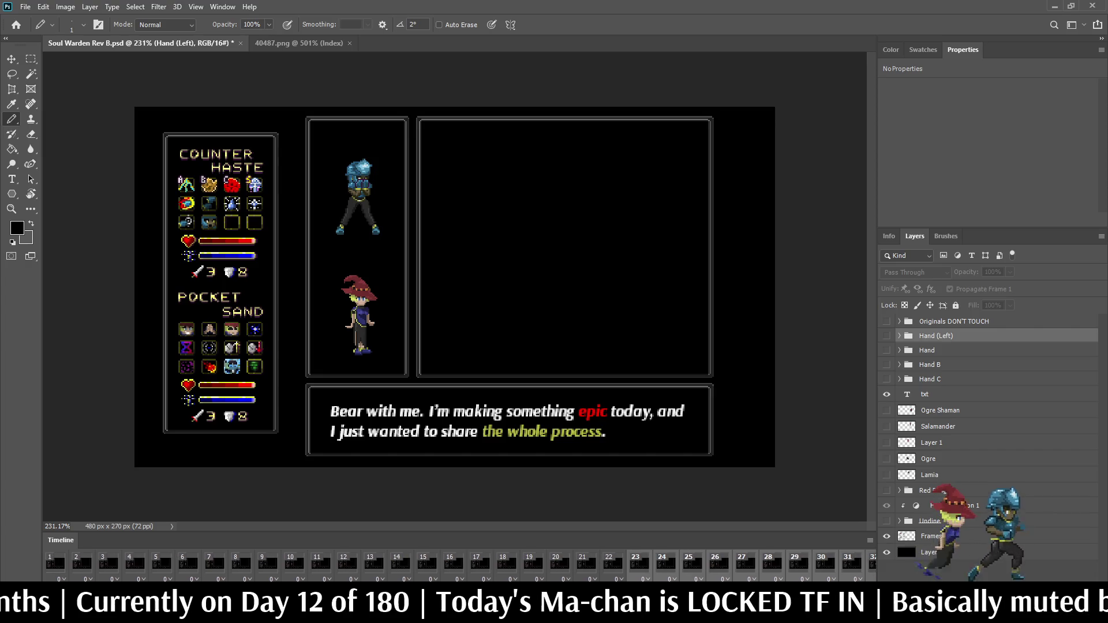
- Return to frame 1, save, show the Hand group again and select Ogre Shaman
click(55, 562)
key(ctrl+s)
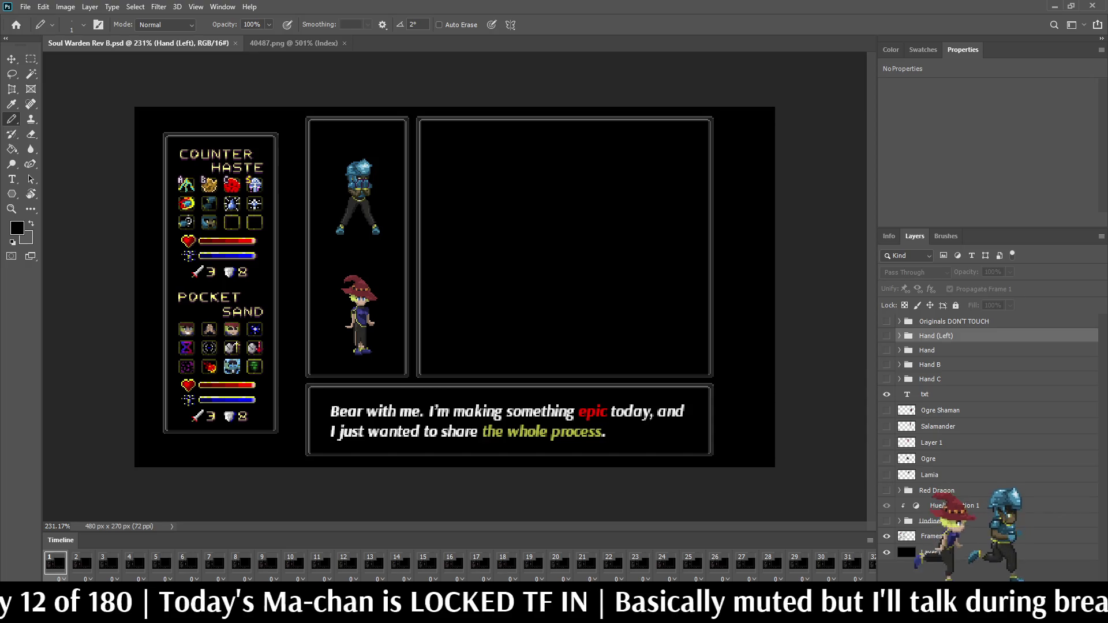
click(886, 351)
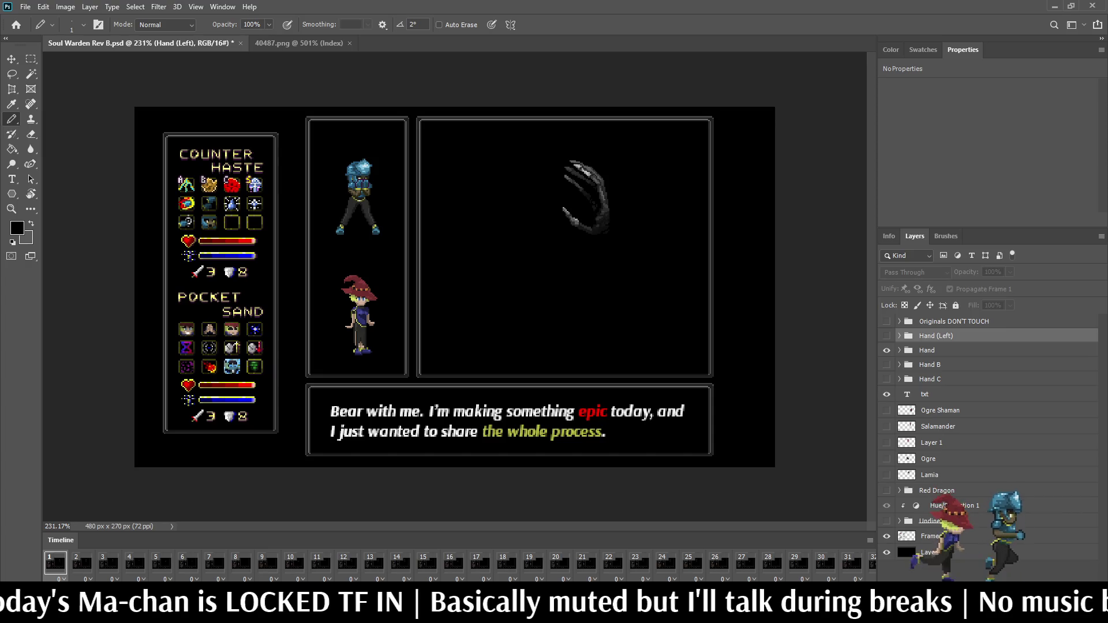
click(940, 411)
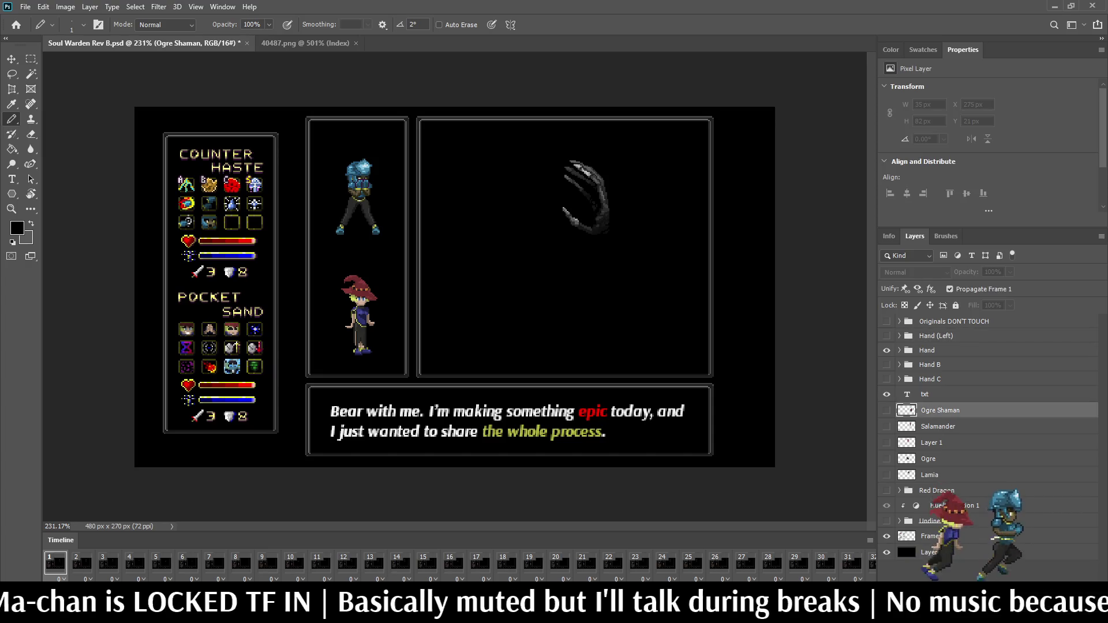
- Add Layer 2 above Ogre Shaman, sample pink, and pick the Pencil
key(ctrl+shift+alt+n)
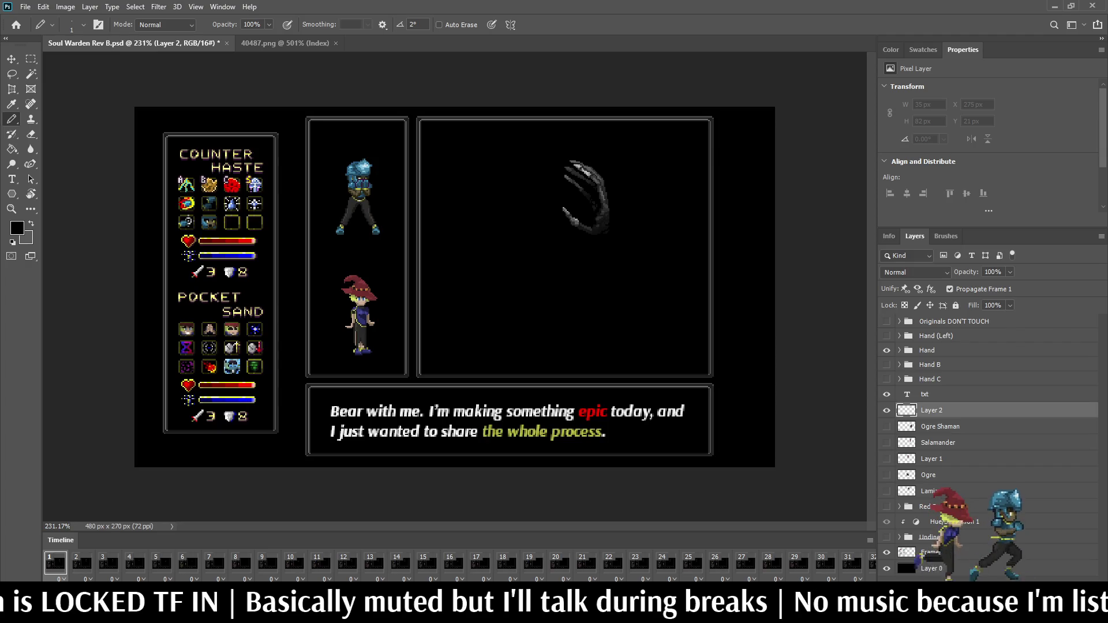
key(i)
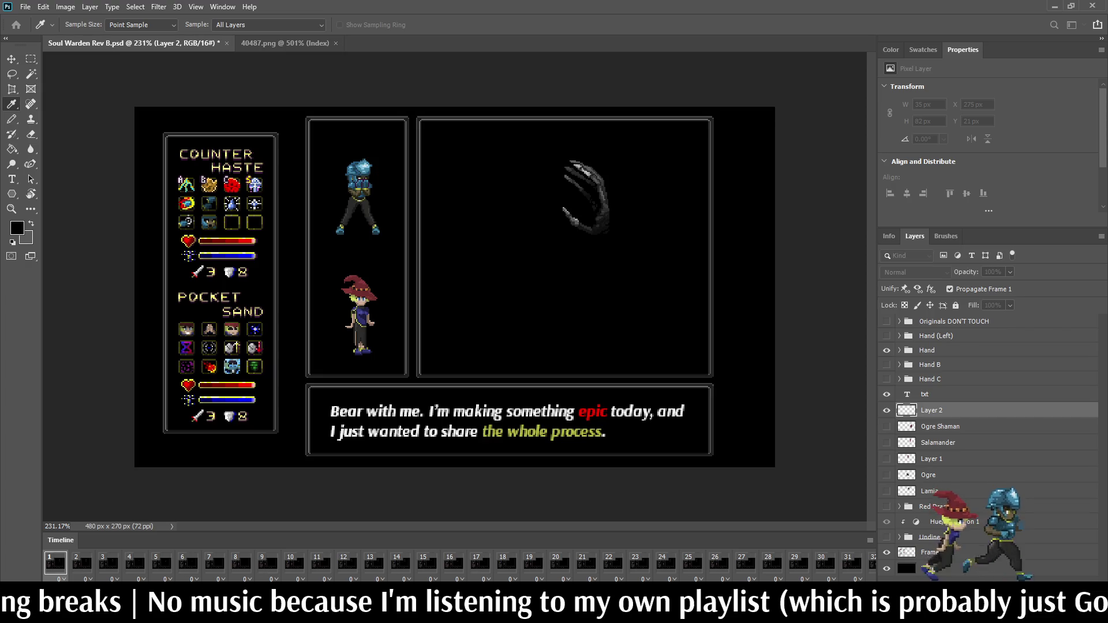
key(b)
key(ctrl+Tab)
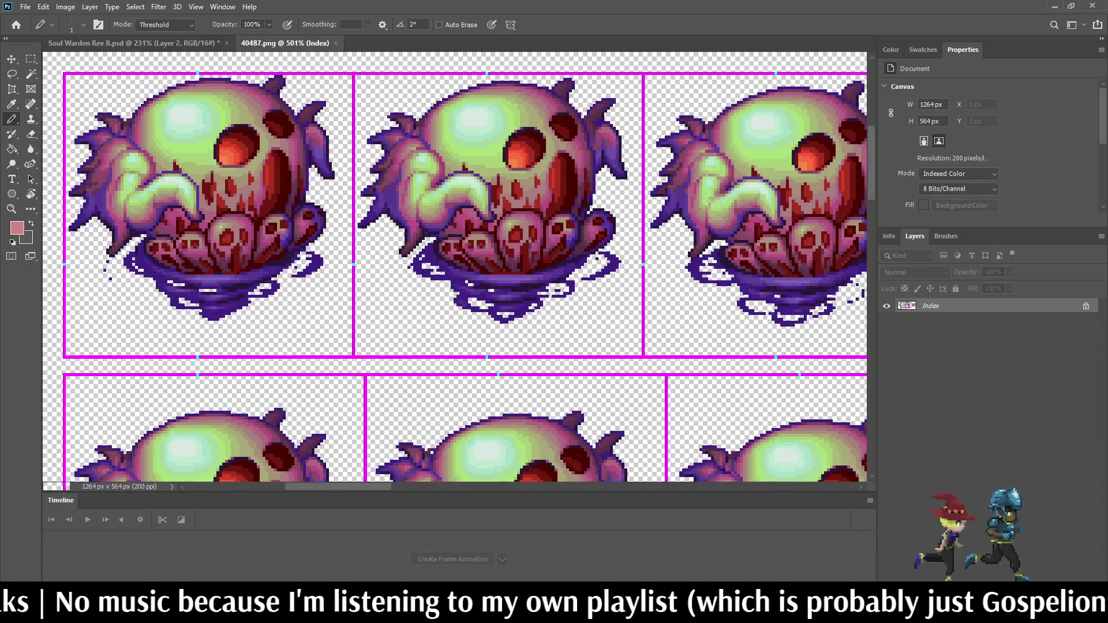
- Zoom in and out over the 40487.png sprite frames, then return to Soul Warden Rev B.psd
scroll(454, 95, up, 3)
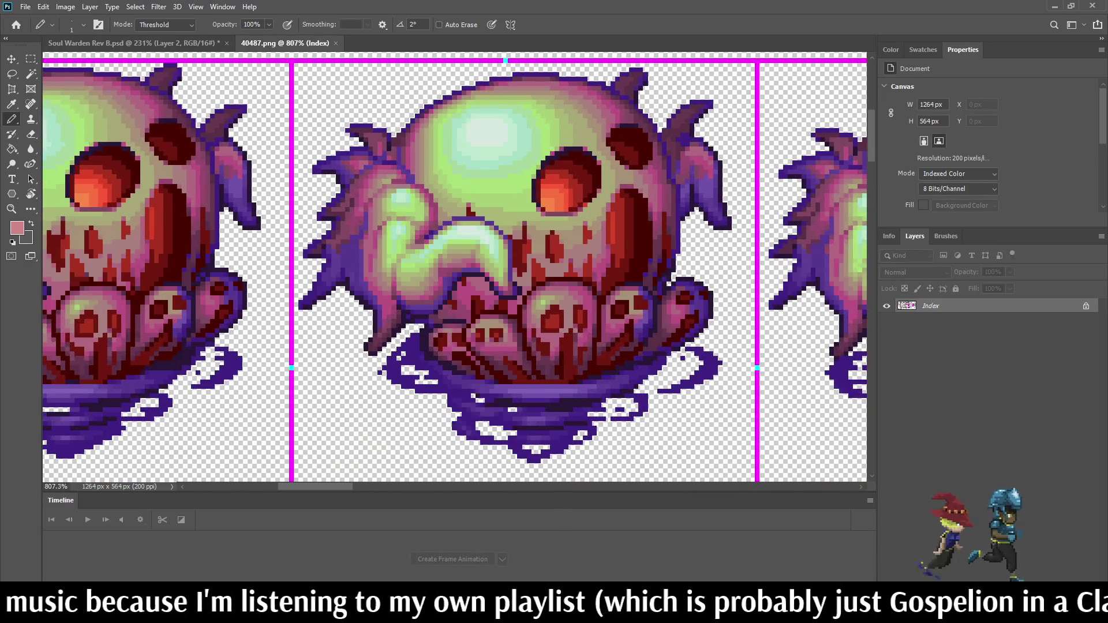
scroll(456, 97, down, 2)
scroll(456, 97, down, 2)
scroll(456, 97, down, 2)
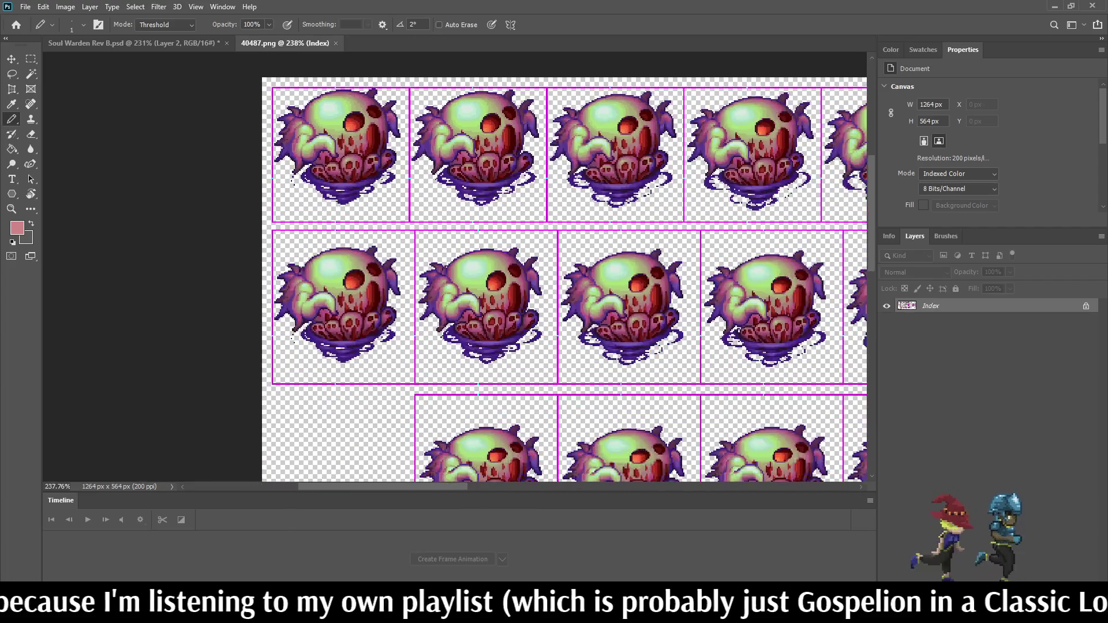
scroll(457, 96, down, 2)
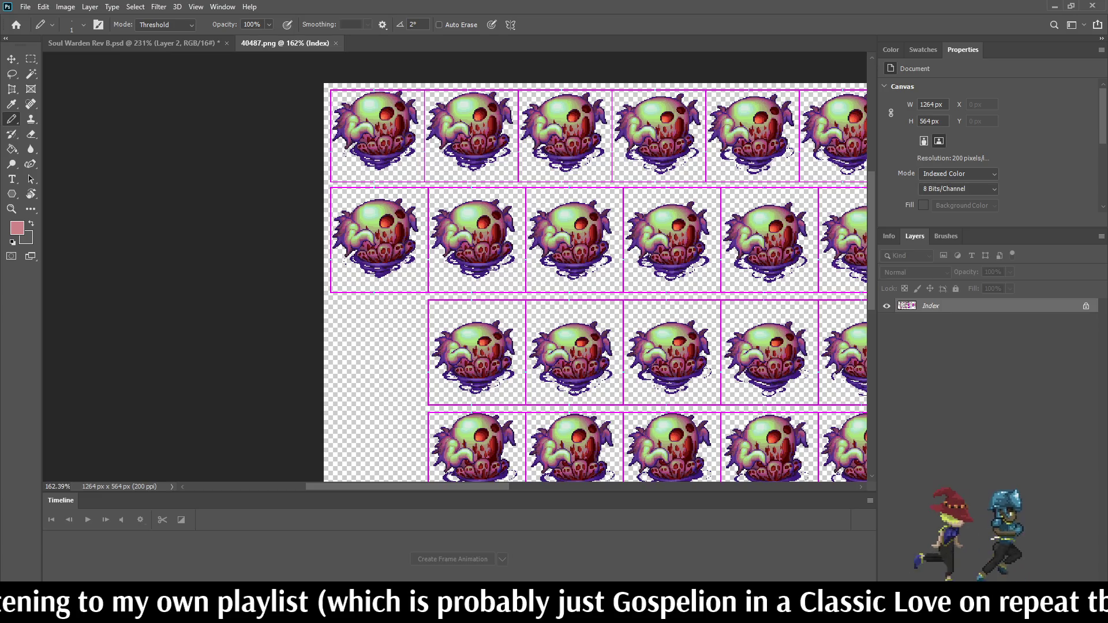
scroll(462, 115, up, 1)
scroll(461, 118, up, 1)
scroll(462, 121, up, 1)
scroll(453, 126, up, 1)
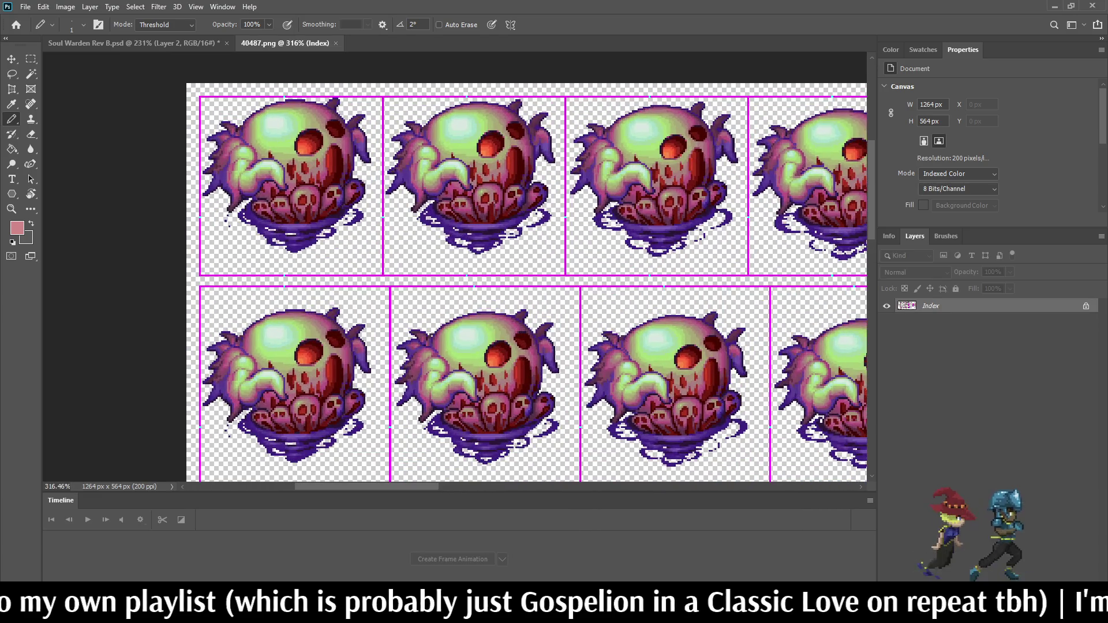
scroll(452, 127, up, 1)
scroll(450, 130, up, 1)
scroll(447, 132, up, 1)
scroll(455, 139, down, 2)
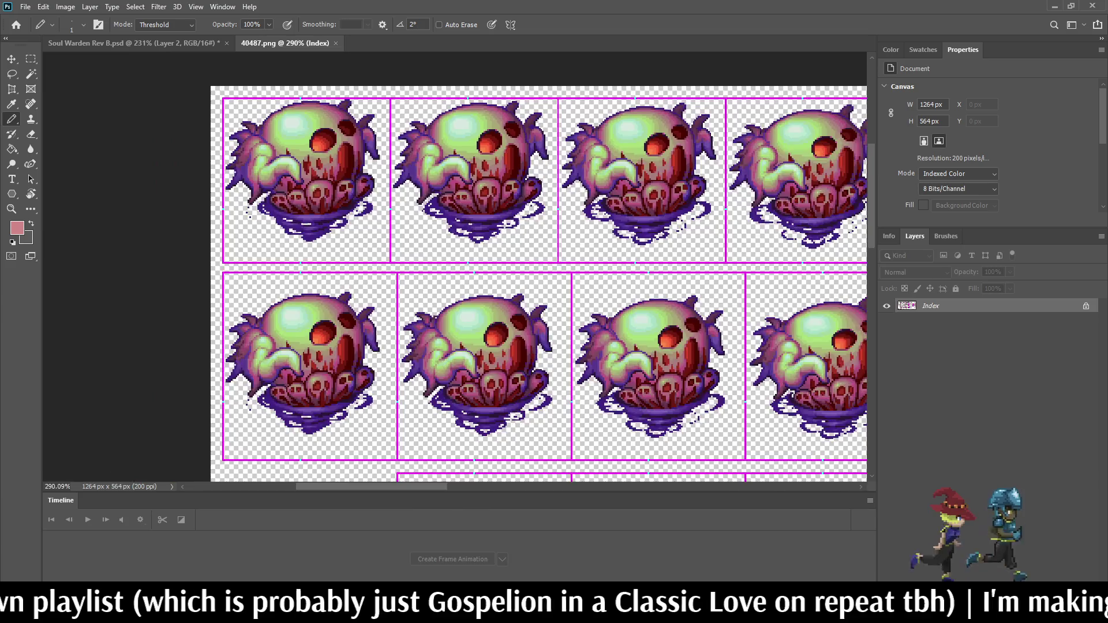
scroll(456, 138, down, 5)
scroll(455, 138, down, 2)
scroll(456, 138, down, 1)
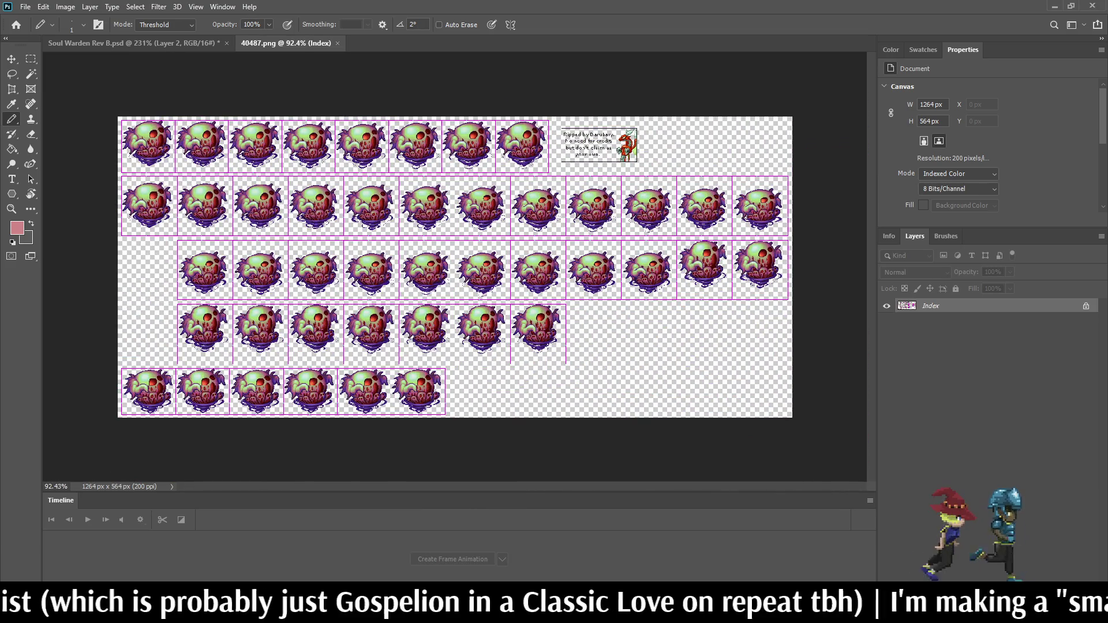
scroll(383, 155, up, 2)
scroll(382, 154, up, 3)
scroll(382, 154, up, 4)
scroll(382, 155, up, 3)
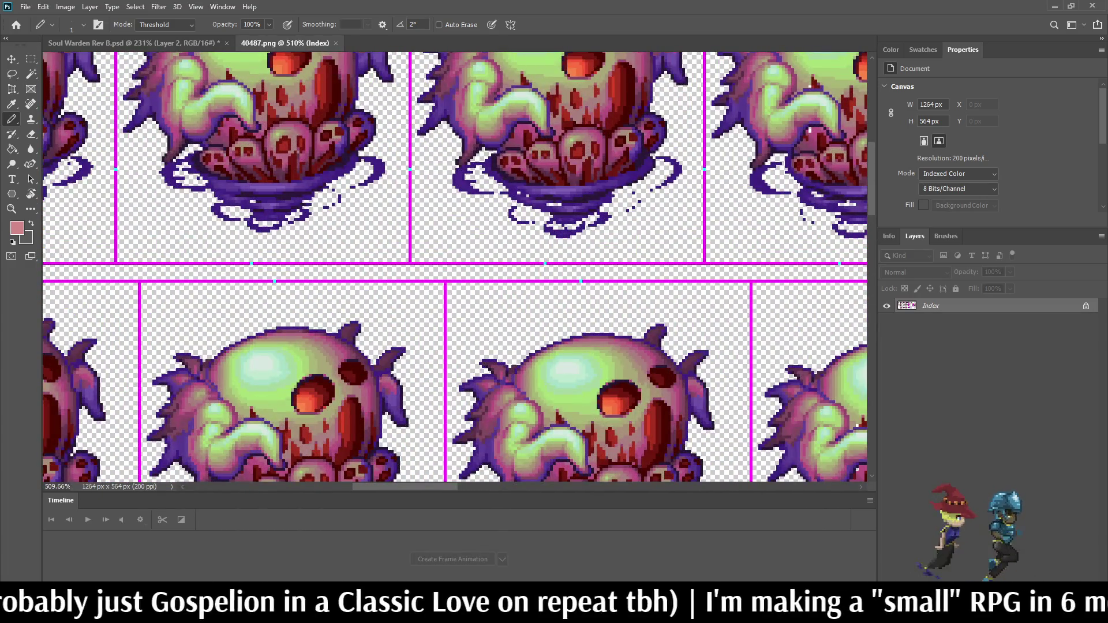
scroll(456, 265, up, 5)
scroll(454, 288, left, 4)
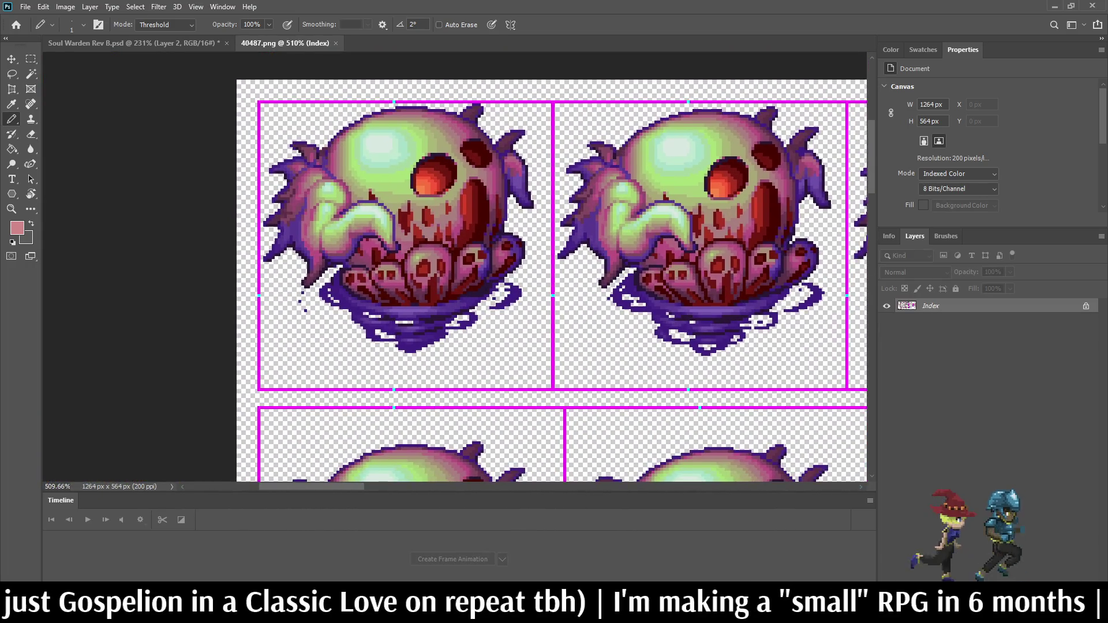
key(ctrl+Tab)
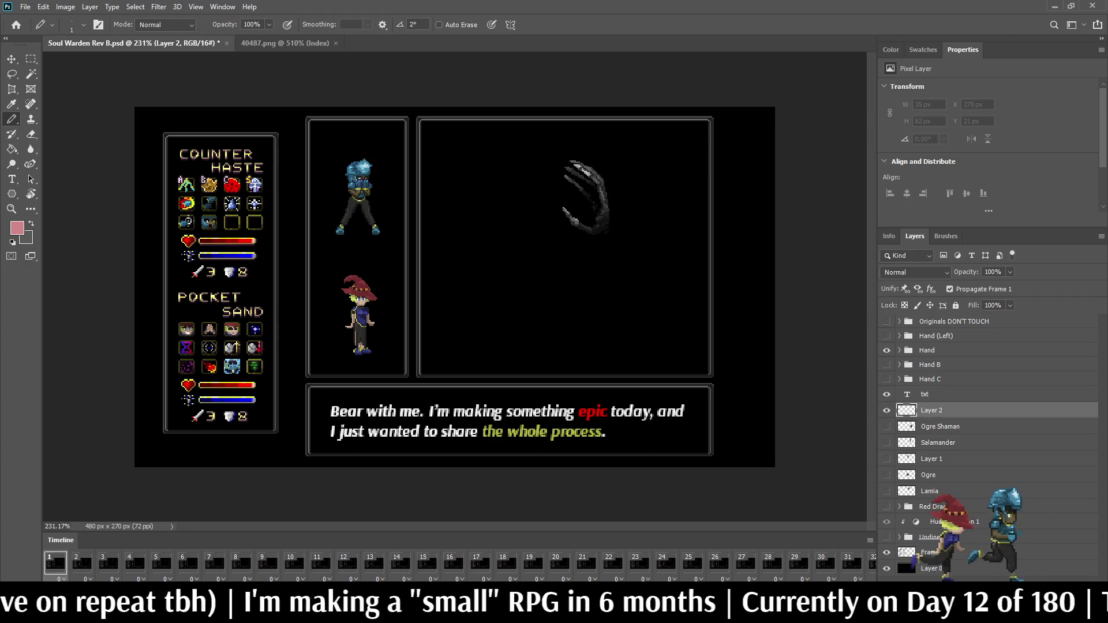
- Preview the hand's pose, then pencil a pink oval outline over the claw's palm
scroll(454, 286, down, 2)
scroll(506, 249, up, 2)
scroll(506, 249, up, 2)
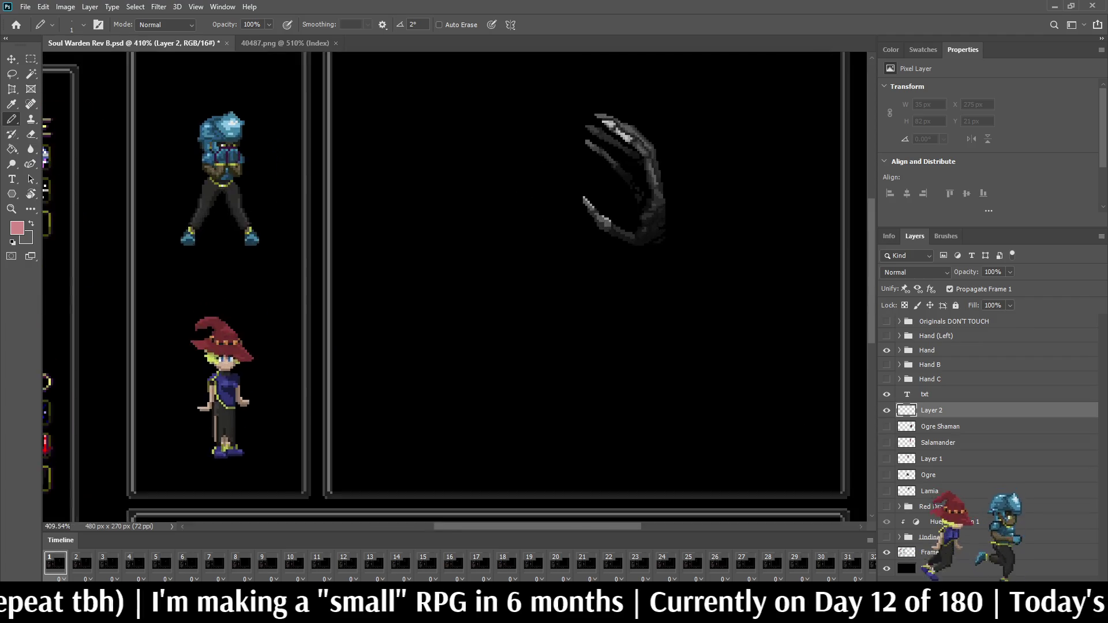
scroll(505, 250, up, 1)
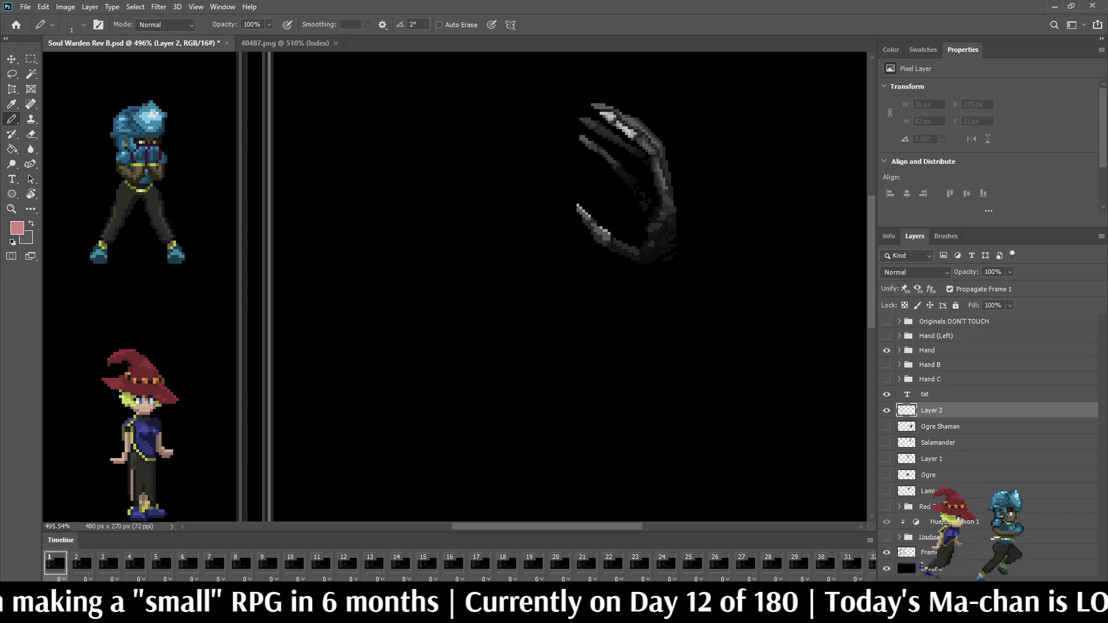
key(space)
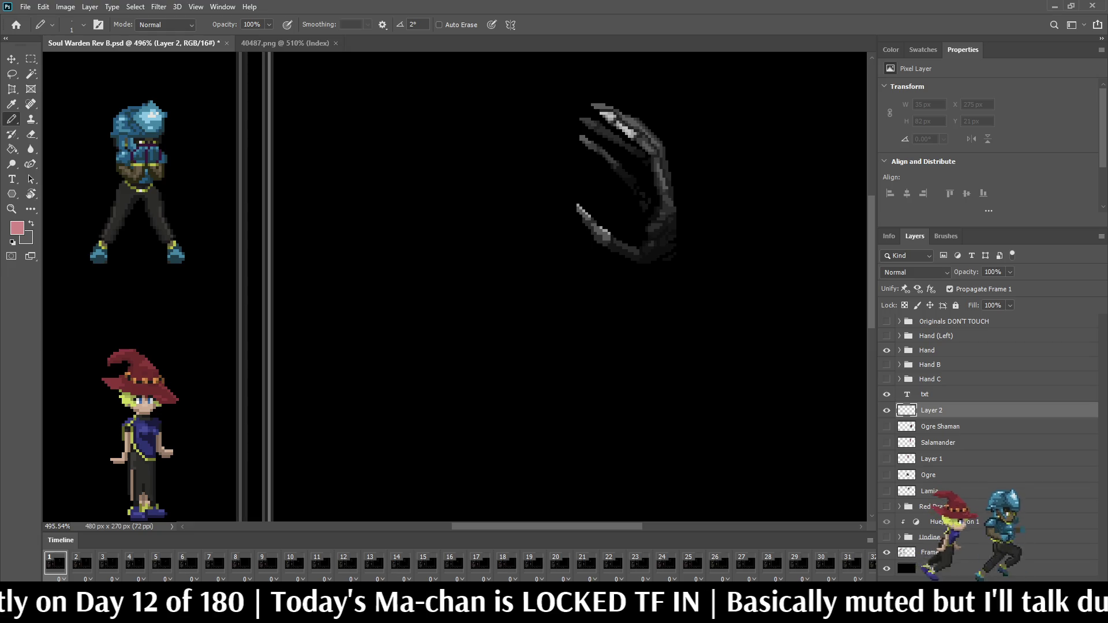
mouse_move(606, 118)
mouse_down()
mouse_move(557, 171)
mouse_move(658, 202)
mouse_up()
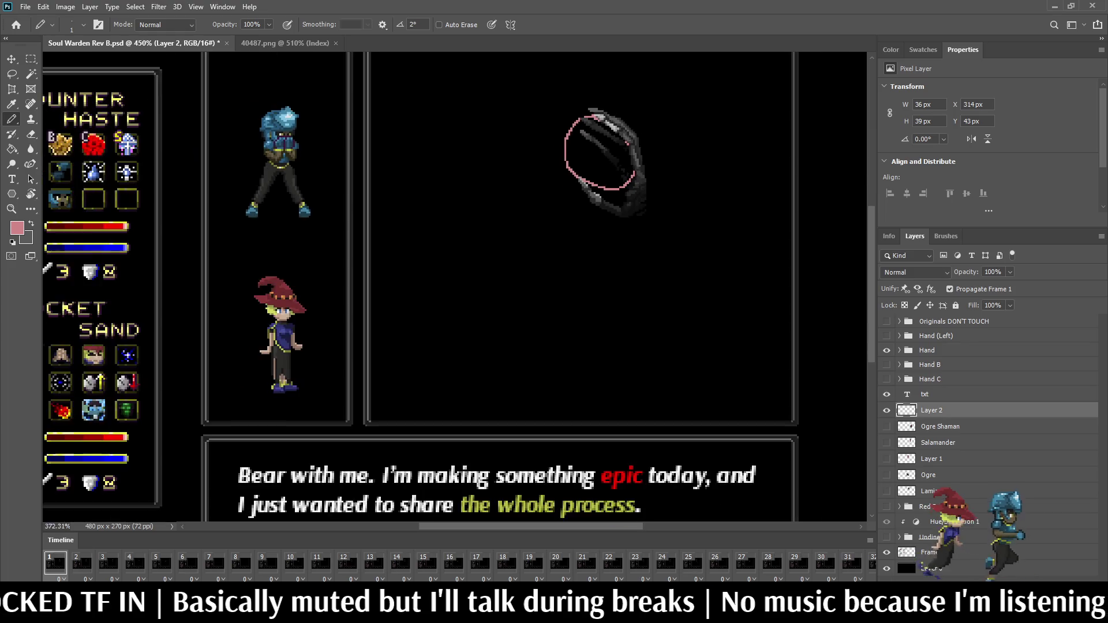
- Paint Bucket-fill the pink outline with Contiguous on and Tolerance 1
scroll(608, 136, up, 3)
key(g)
click(395, 24)
click(334, 24)
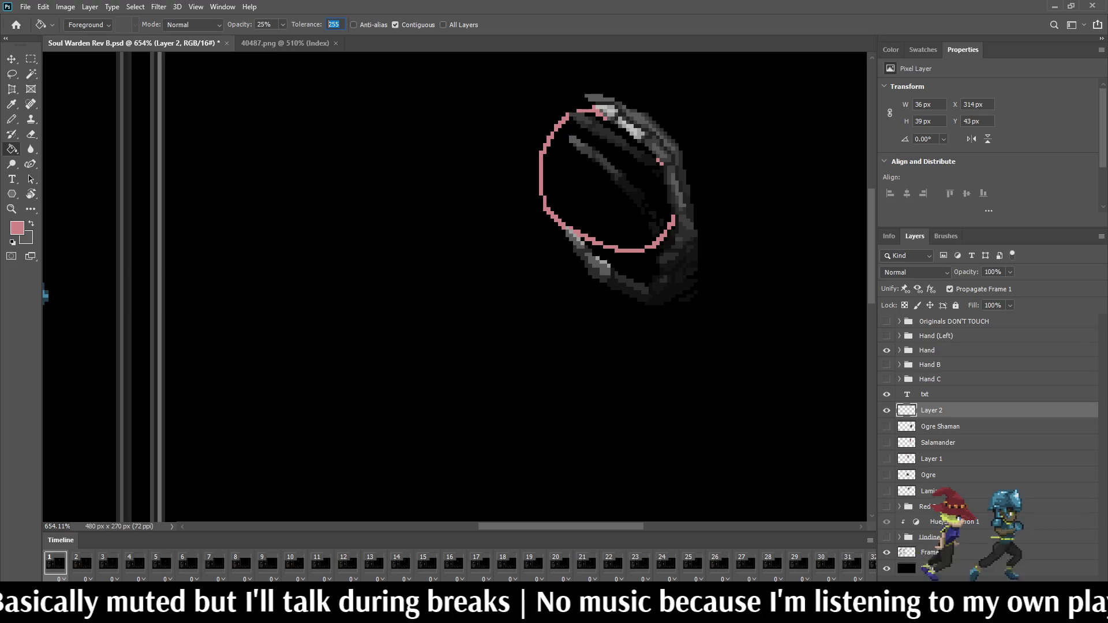
text(1)
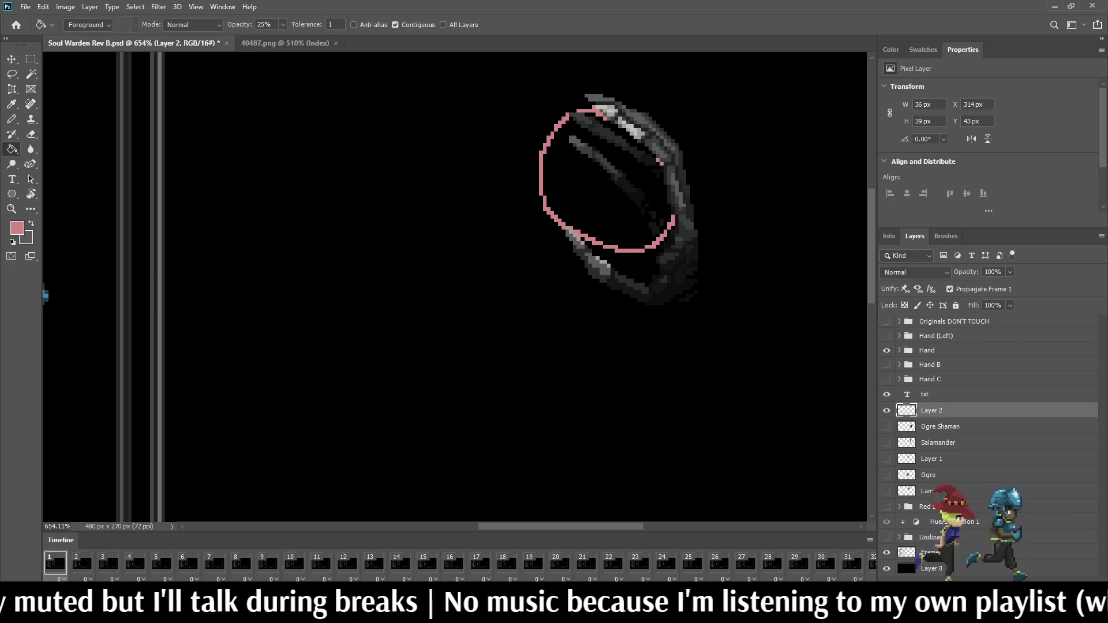
text(100)
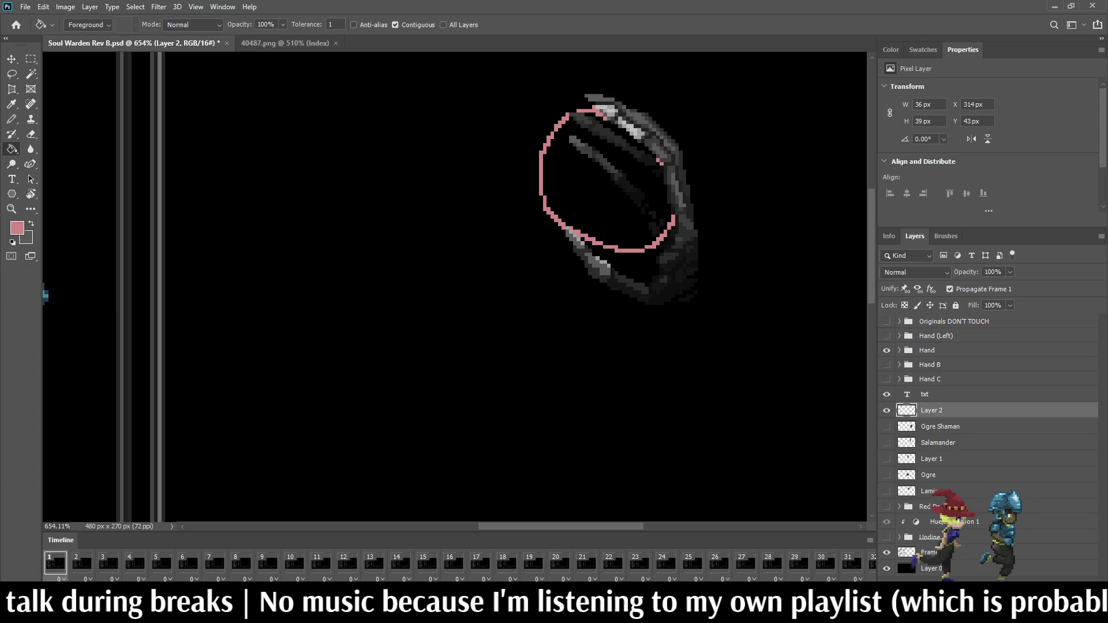
click(600, 190)
scroll(601, 163, down, 3)
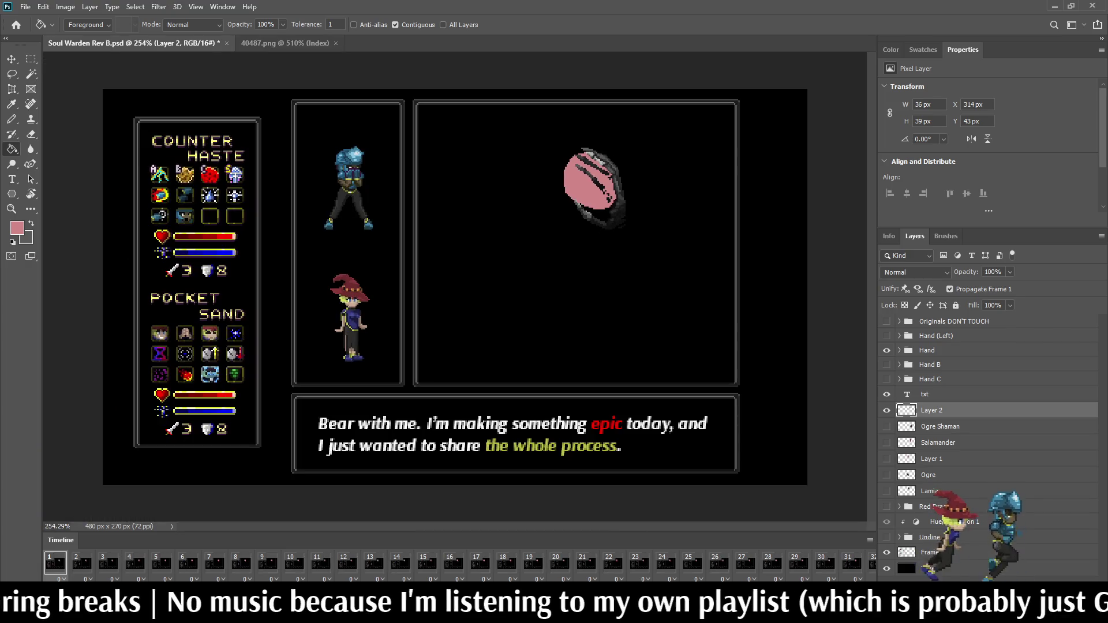
scroll(617, 121, up, 3)
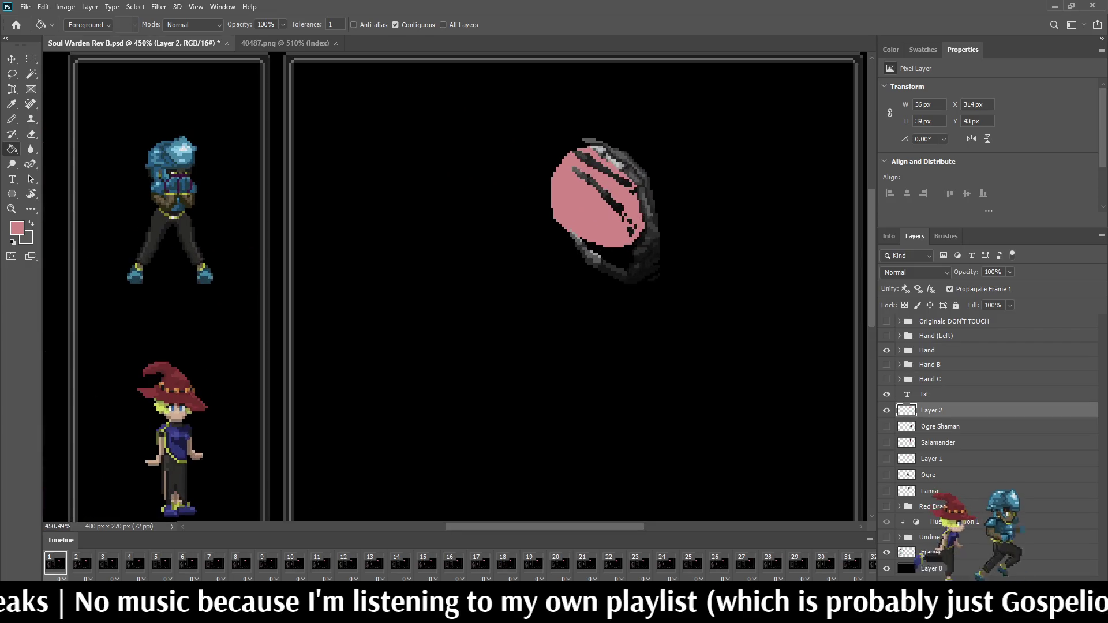
scroll(600, 98, down, 2)
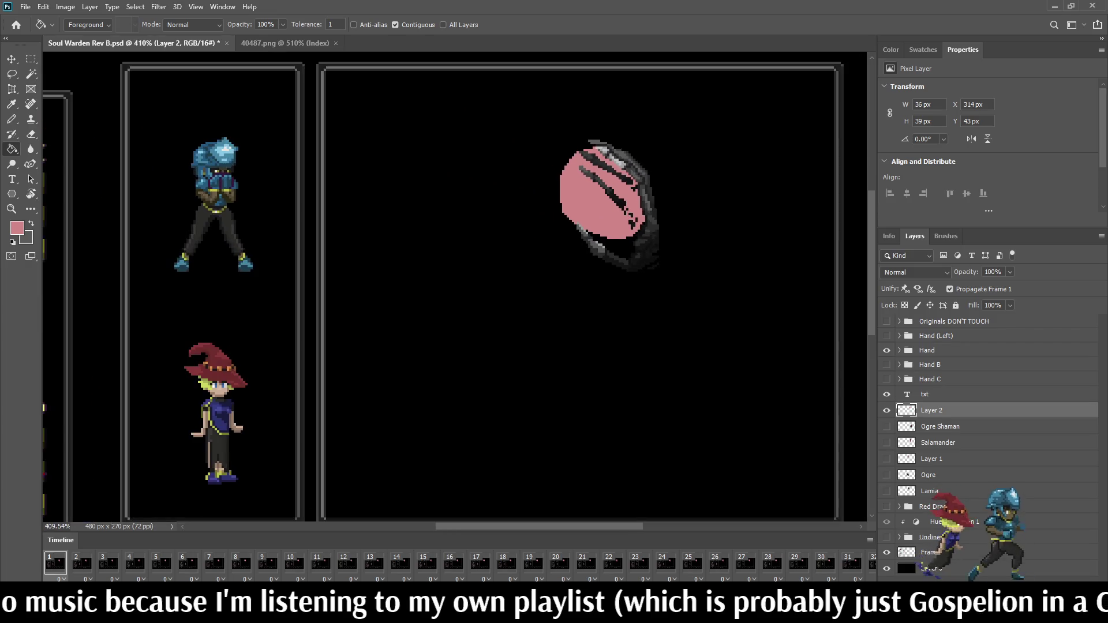
scroll(600, 98, up, 2)
scroll(619, 160, up, 1)
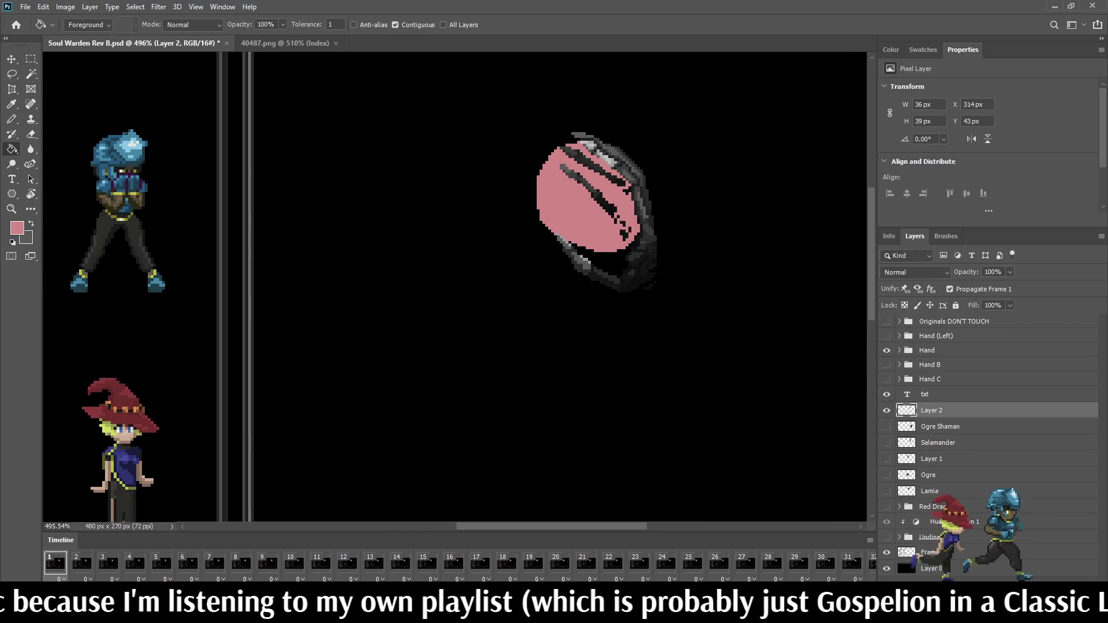
scroll(621, 138, down, 2)
scroll(620, 139, up, 2)
scroll(576, 140, up, 1)
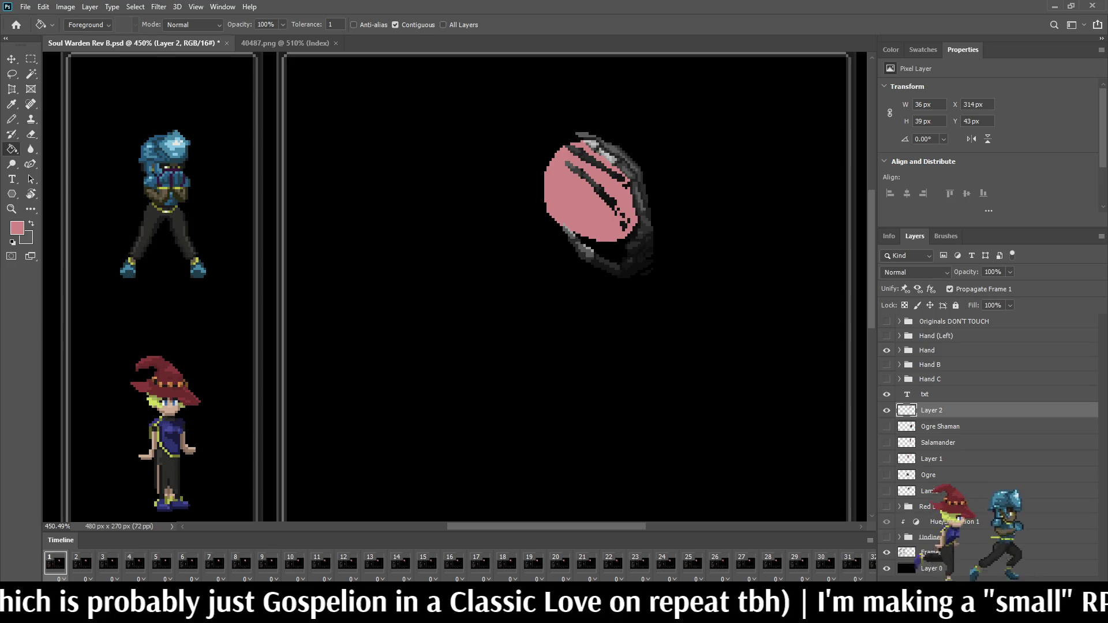
key(ctrl+0)
key(b)
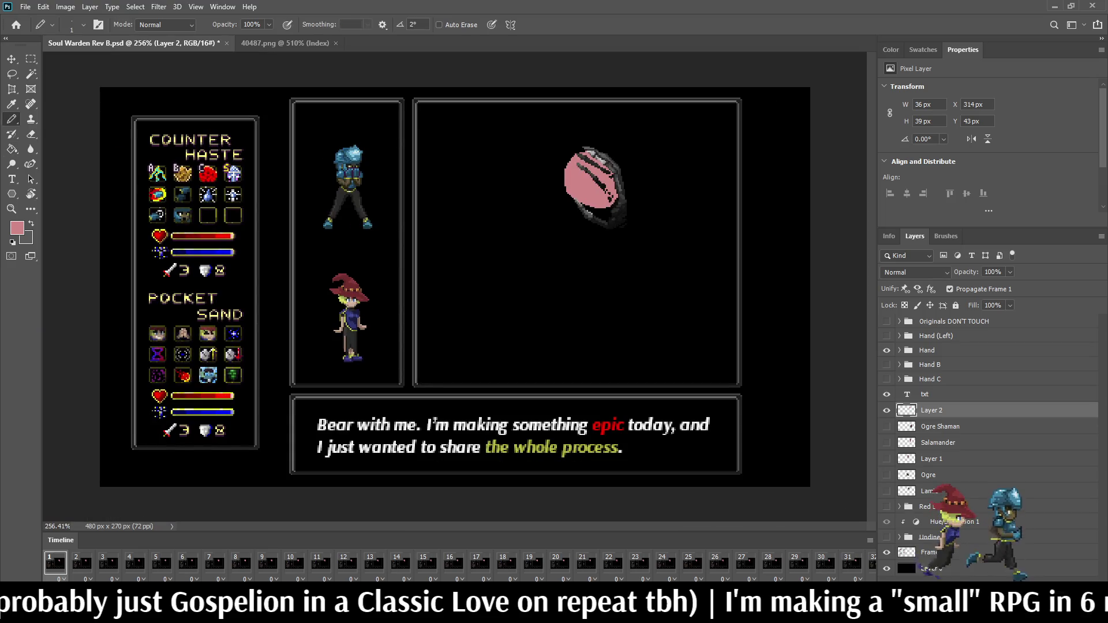
scroll(582, 168, up, 2)
scroll(582, 167, up, 2)
scroll(583, 167, up, 2)
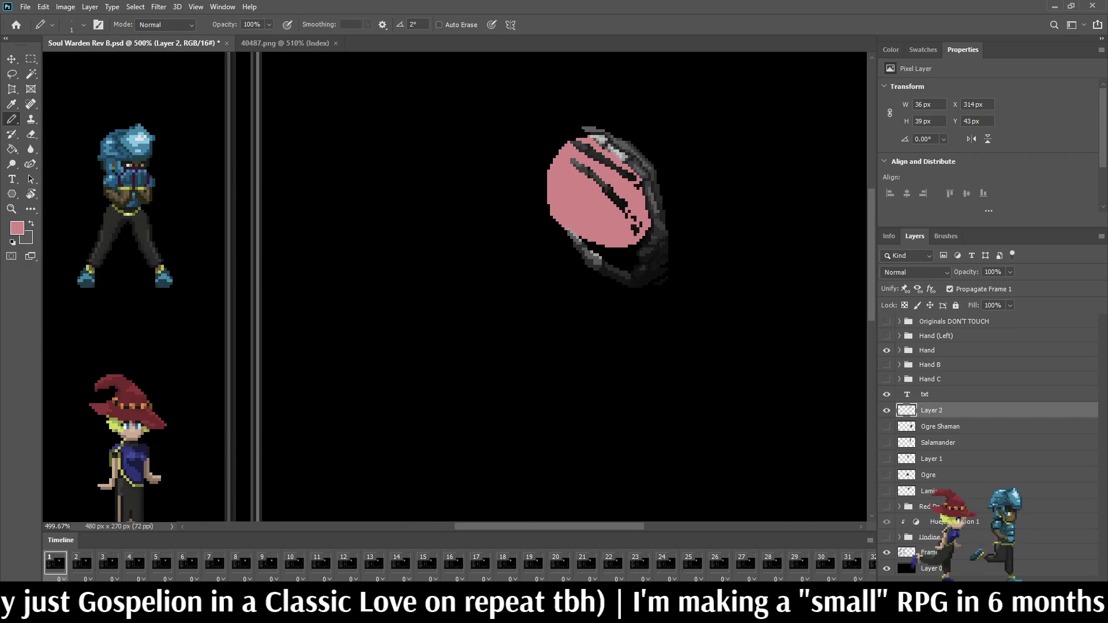
scroll(634, 142, up, 1)
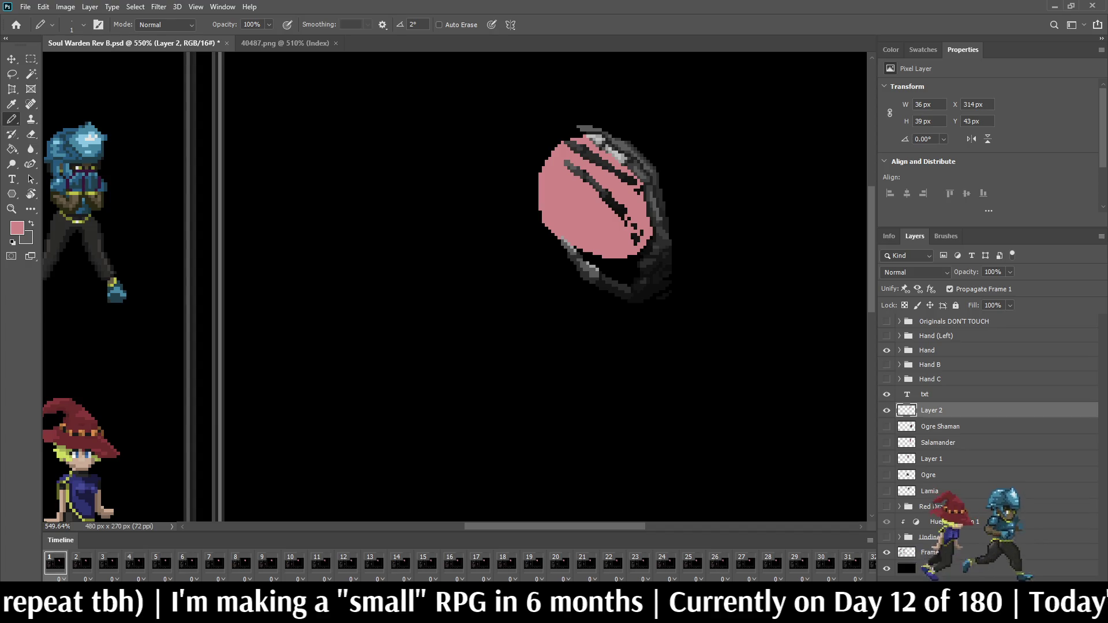
click(929, 379)
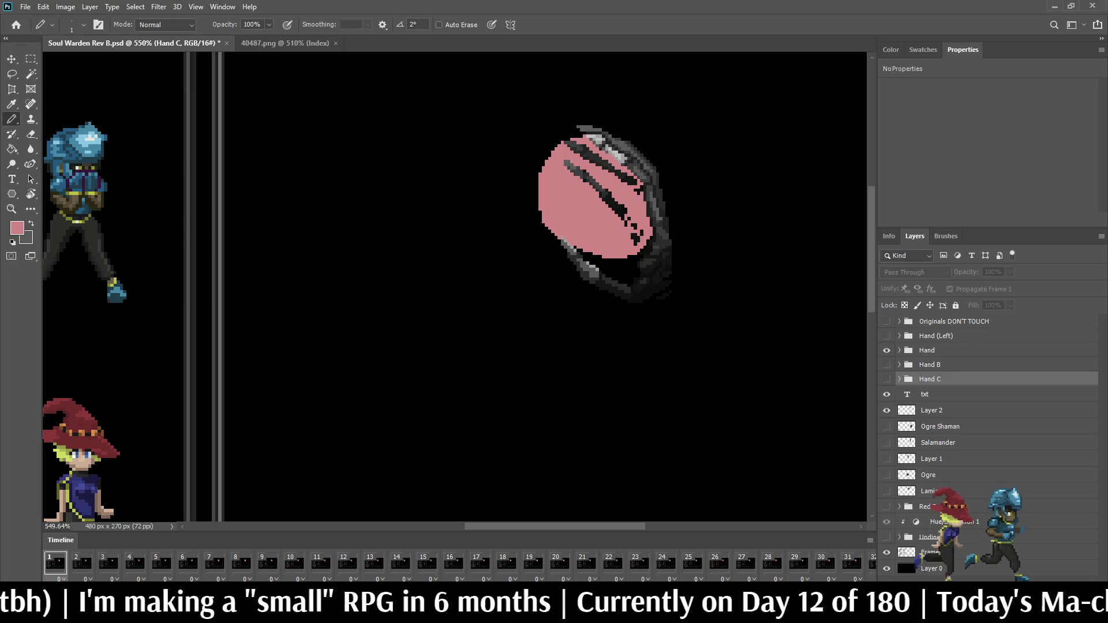
- Duplicate the Hand C group into Originals DON'T TOUCH as a backup
key(ctrl+j)
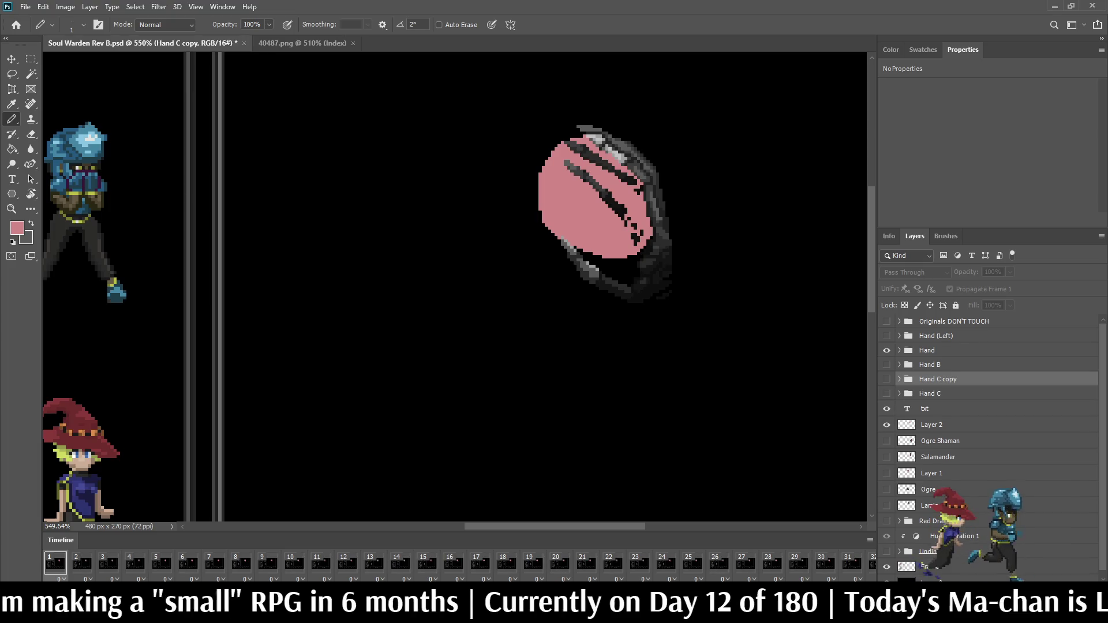
drag(938, 379, 953, 321)
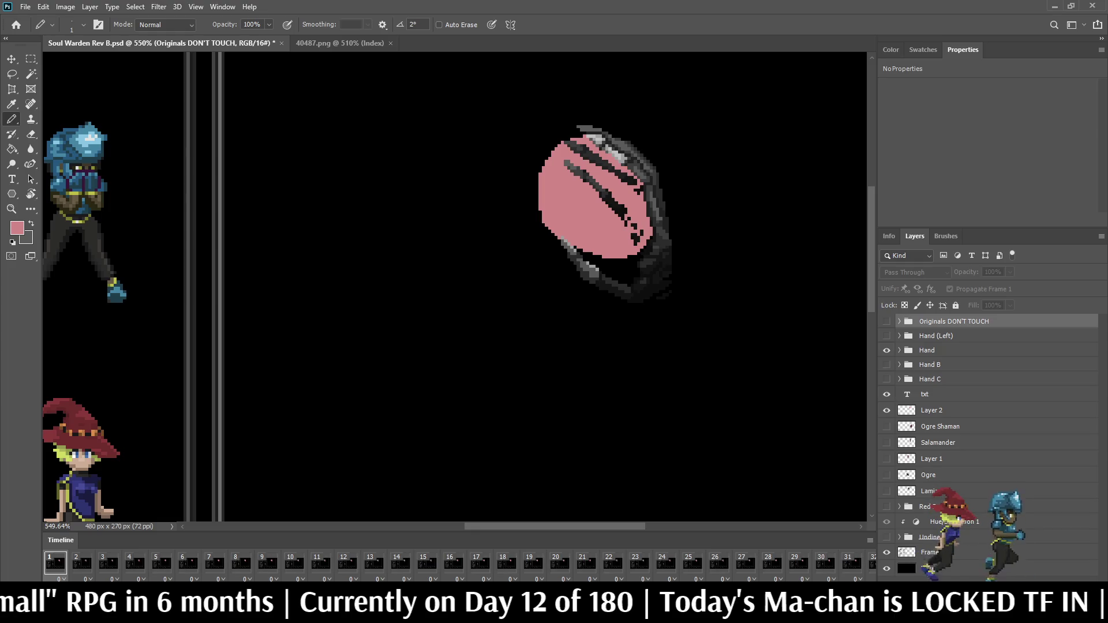
click(81, 563)
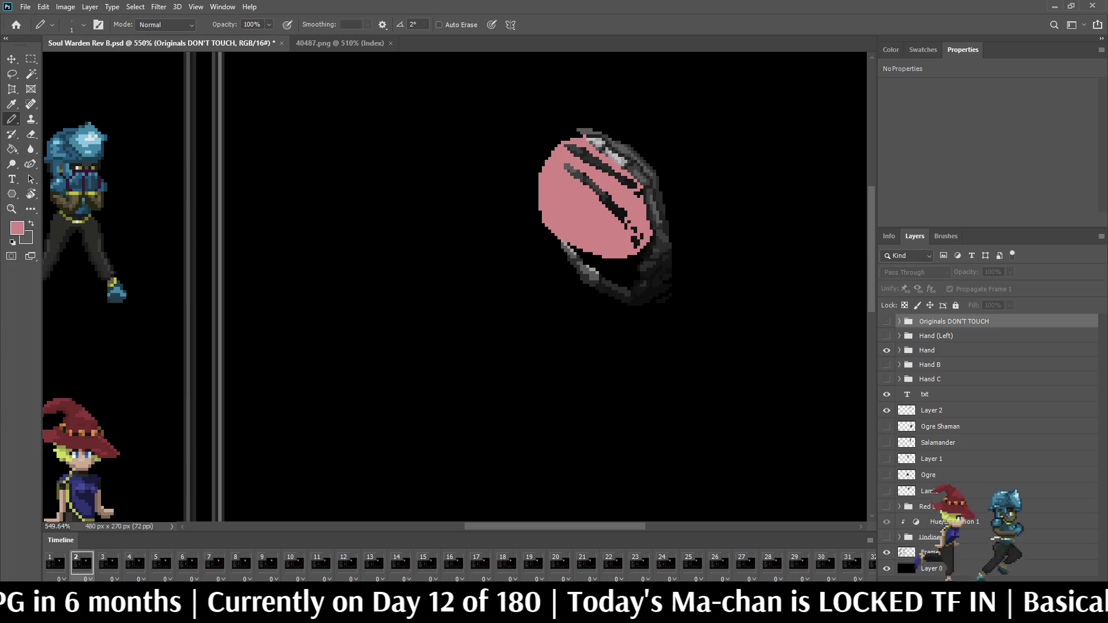
- Keep Layer 2's pink blob visible in frame 1 only, then go to frame 2
click(56, 562)
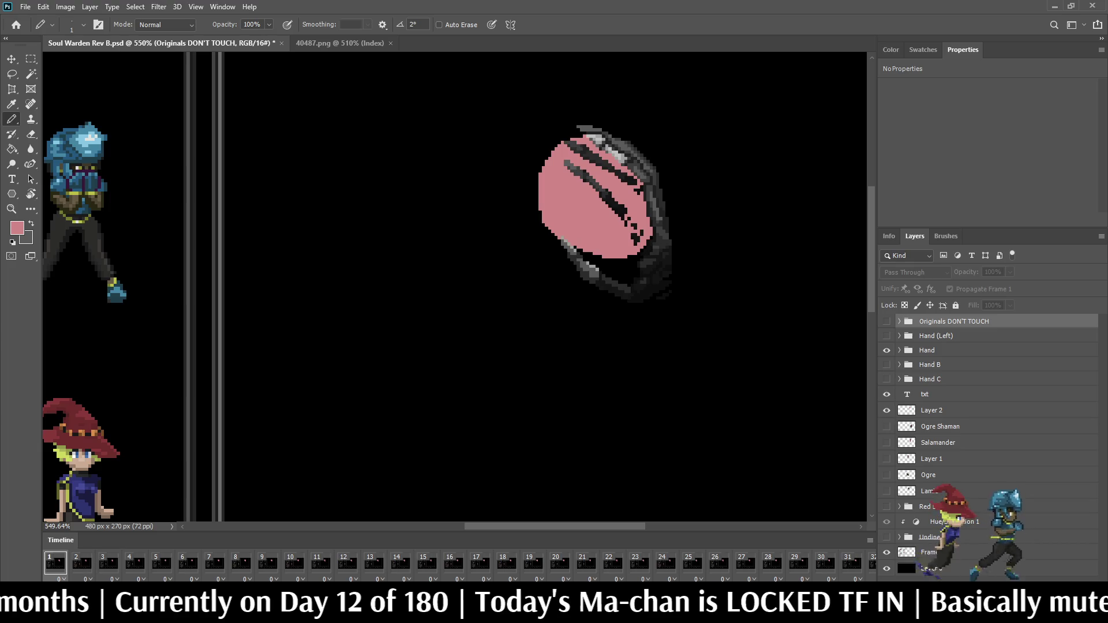
click(886, 410)
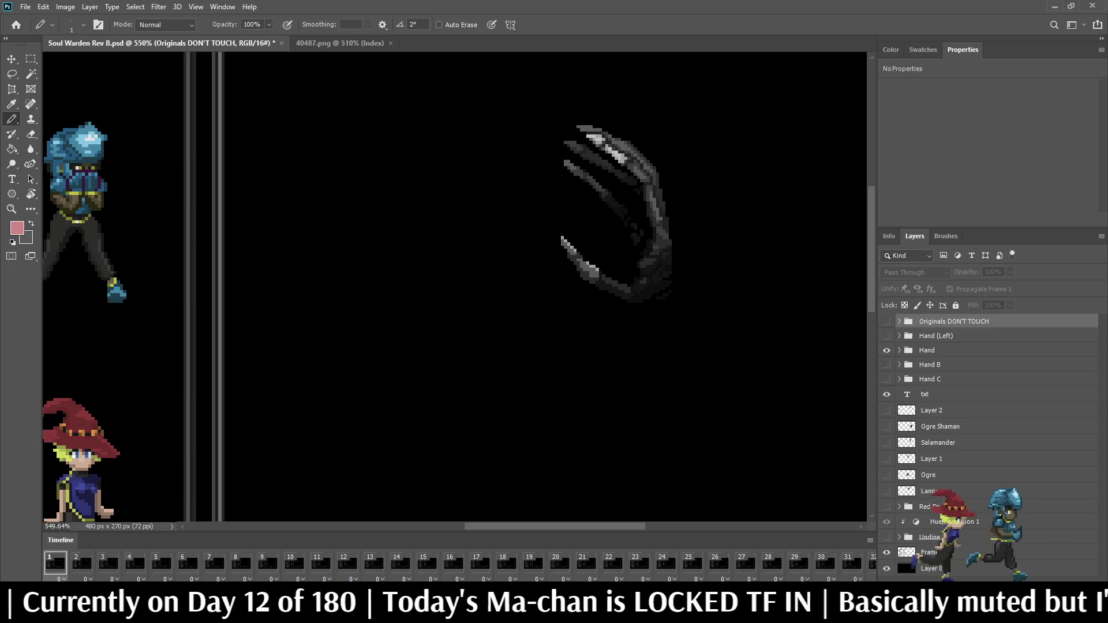
click(931, 410)
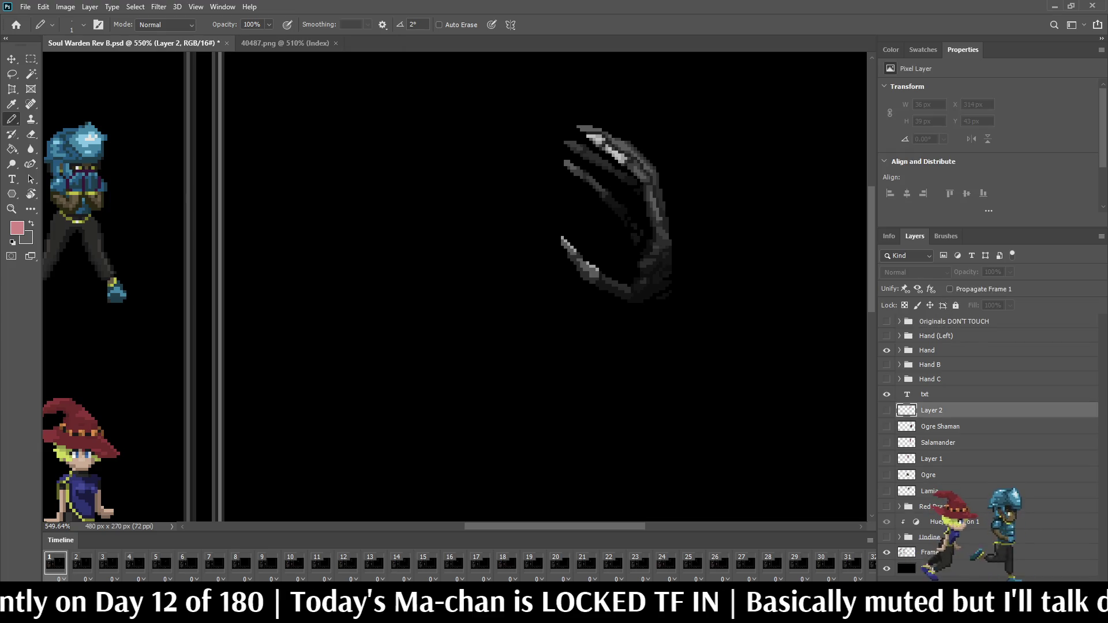
click(886, 410)
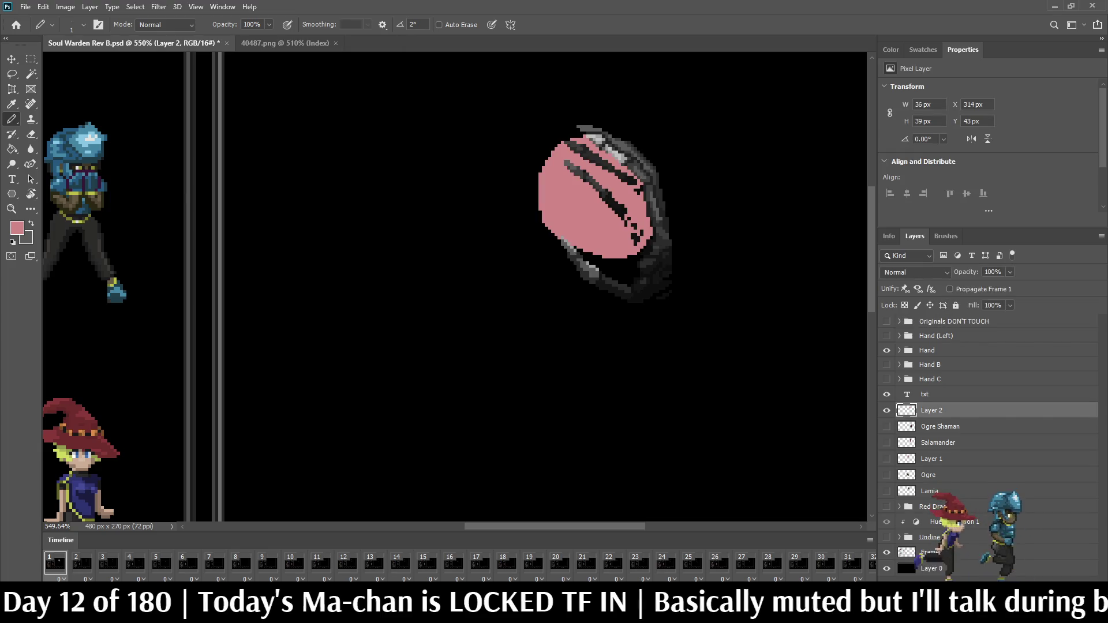
click(82, 562)
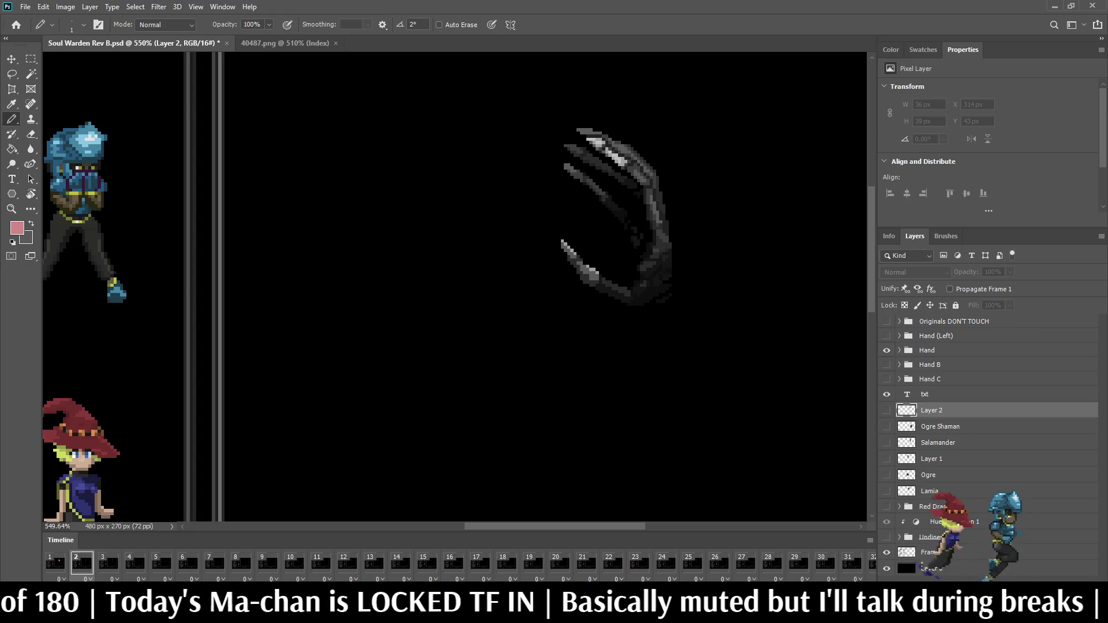
- Duplicate the blob for frame 2, show it there, and nudge it up one pixel
key(ctrl+j)
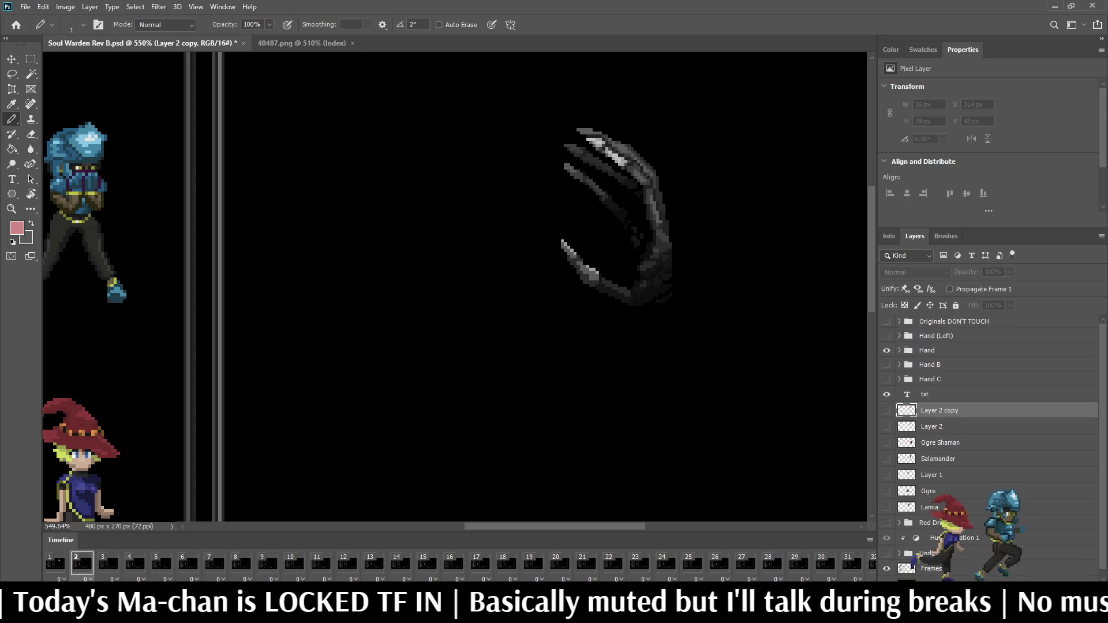
key(ctrl+comma)
scroll(686, 87, up, 1)
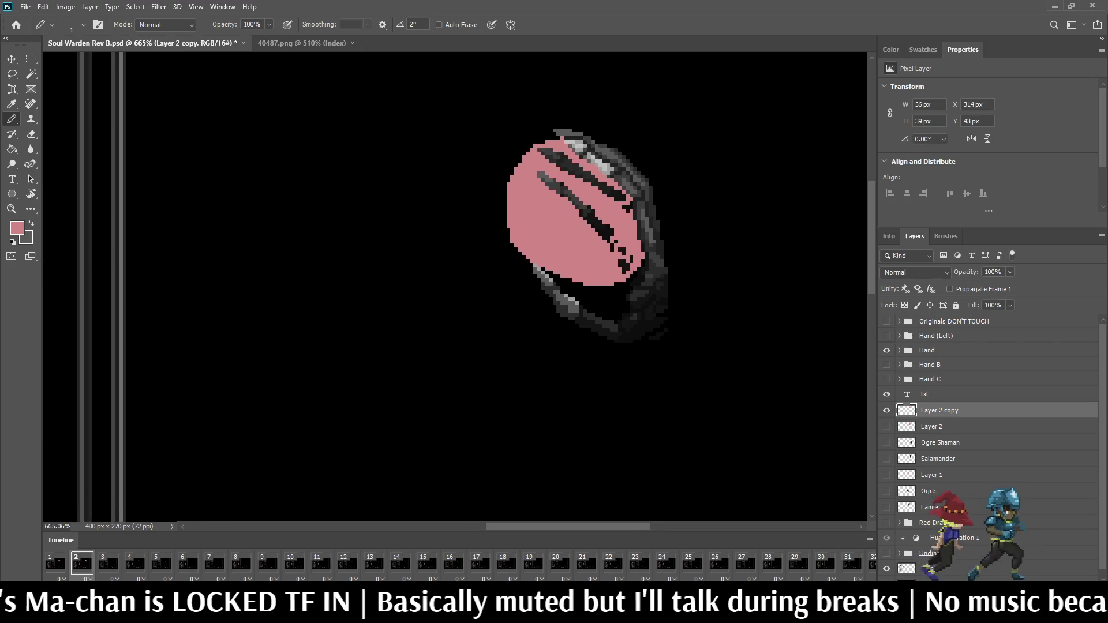
key(ctrl+Up)
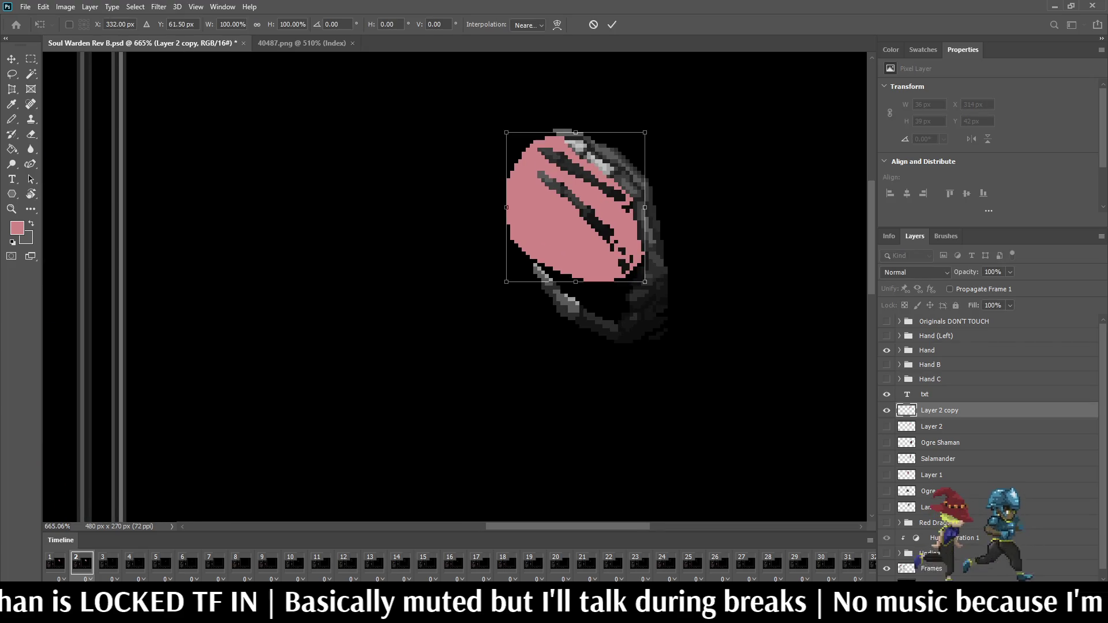
key(Left)
key(Right)
key(Right)
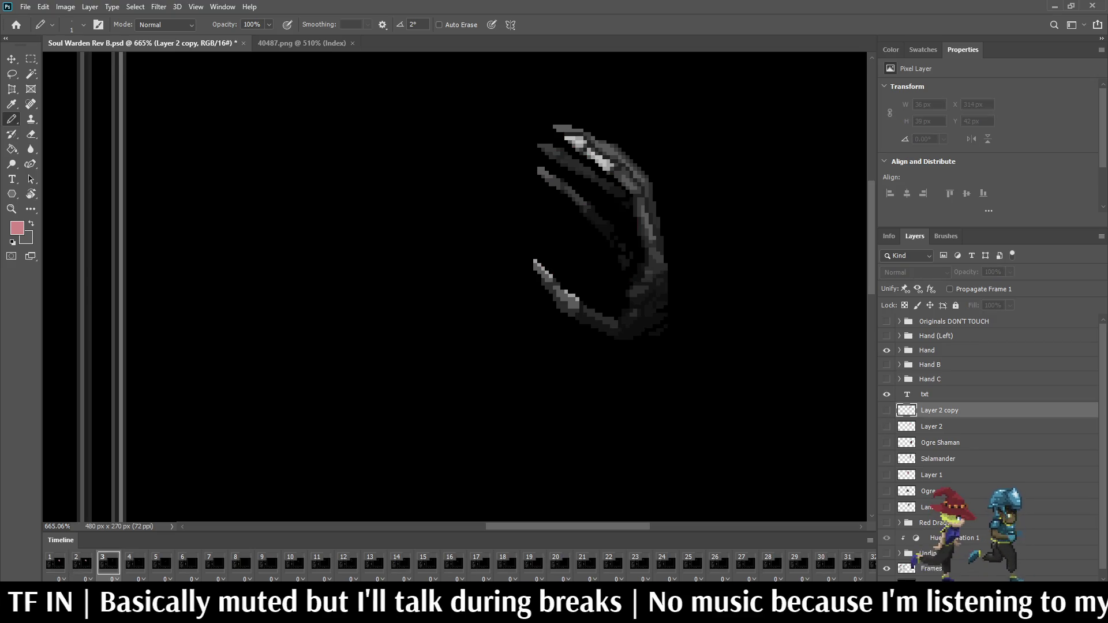
- Duplicate the blob for frame 3 and scale it down vertically to fit the claw
key(ctrl+j)
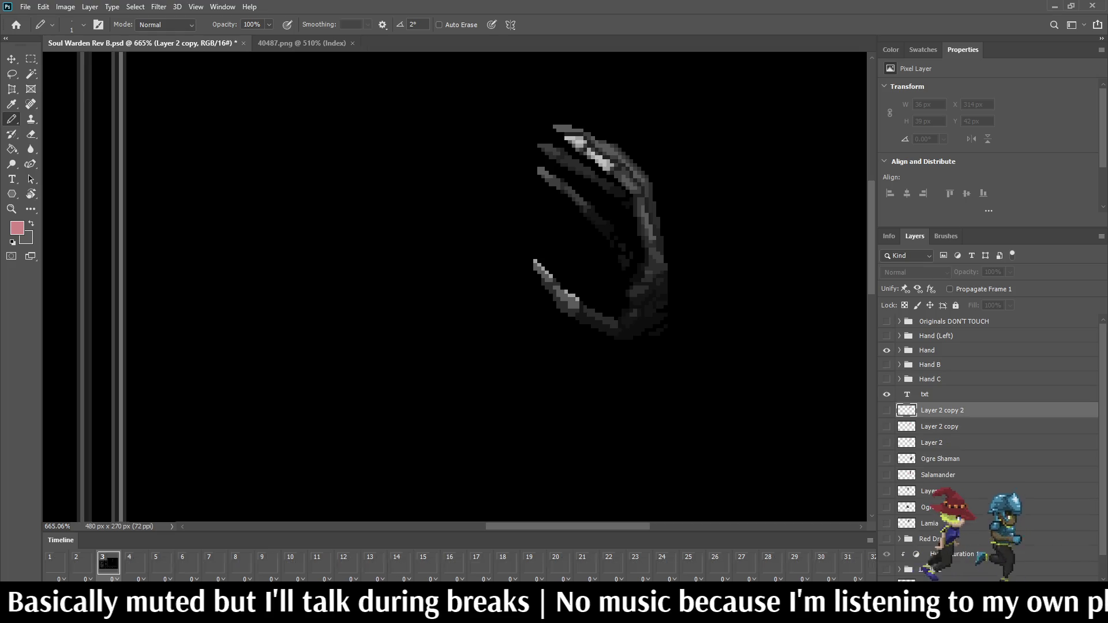
key(ctrl+comma)
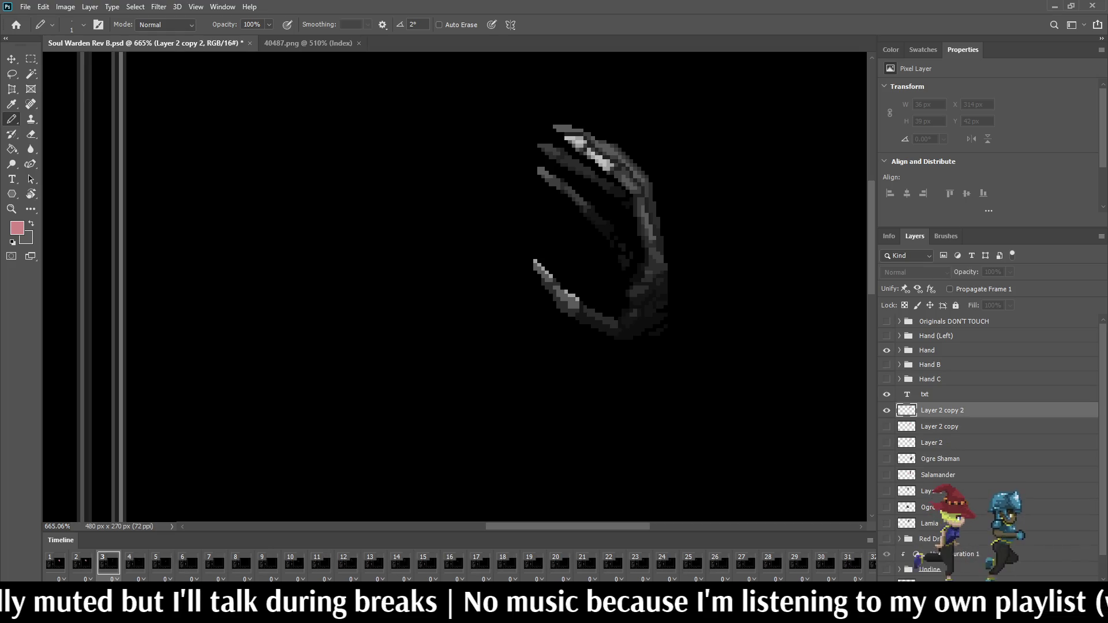
key(ctrl+t)
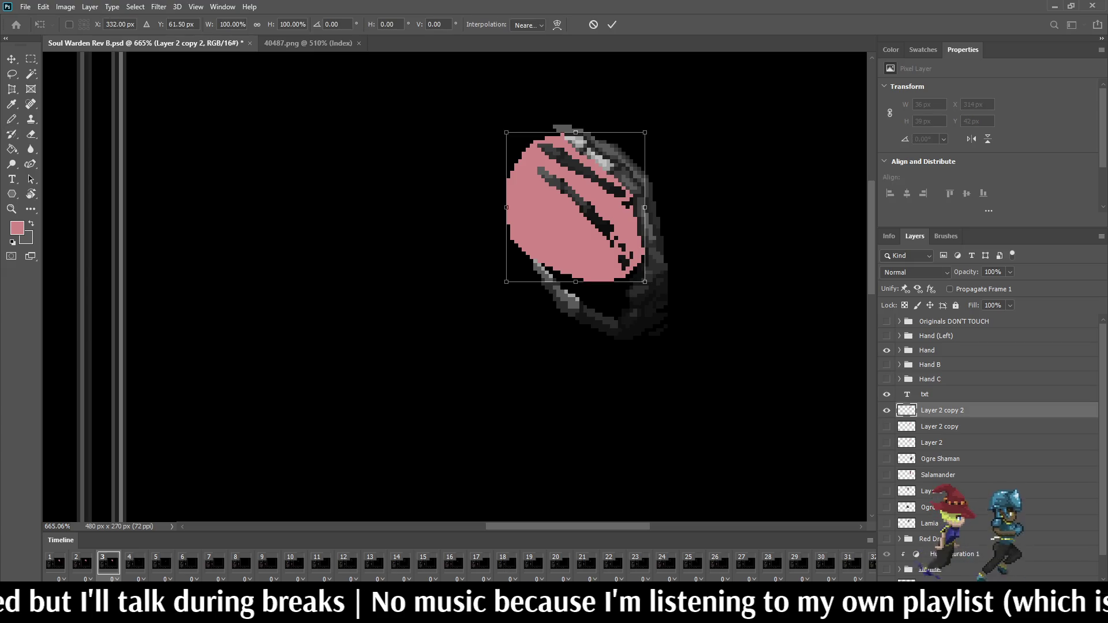
key(Up)
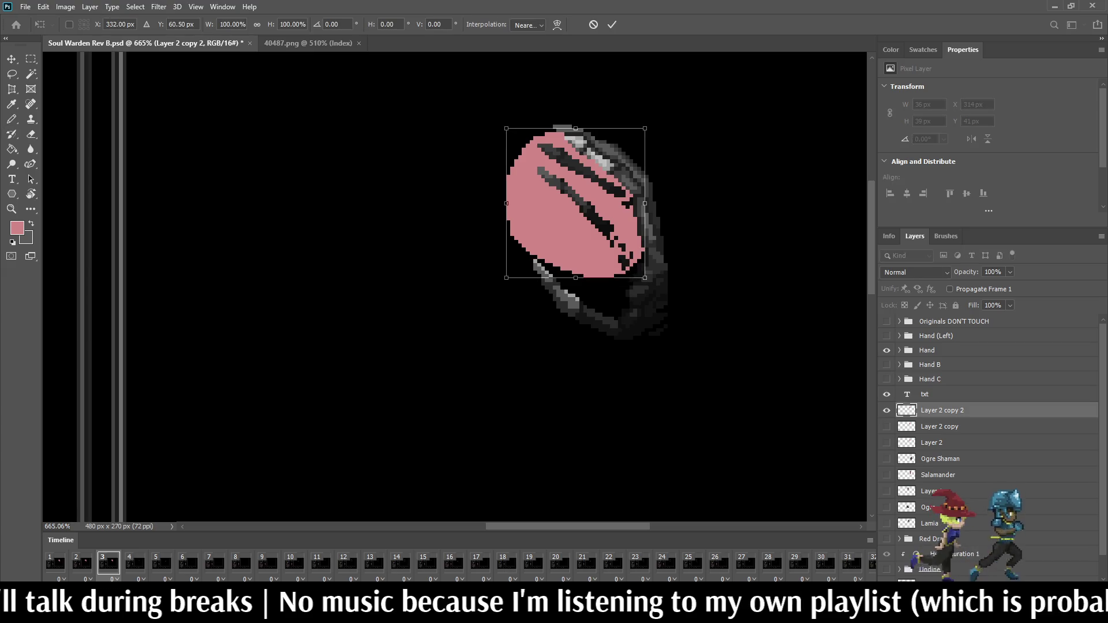
drag(575, 278, 575, 255)
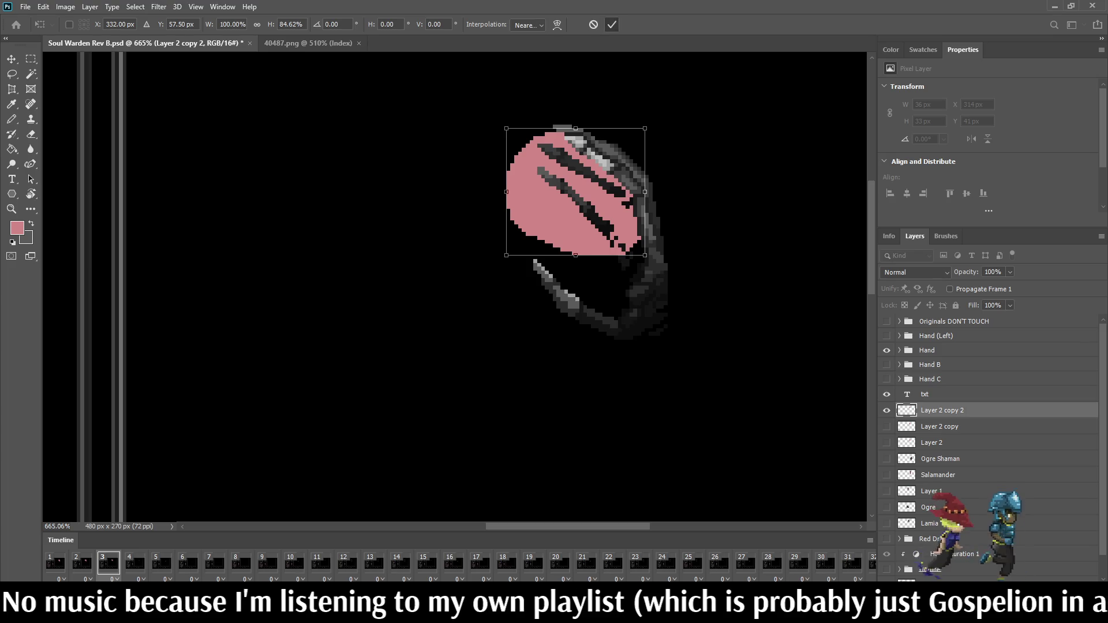
key(Return)
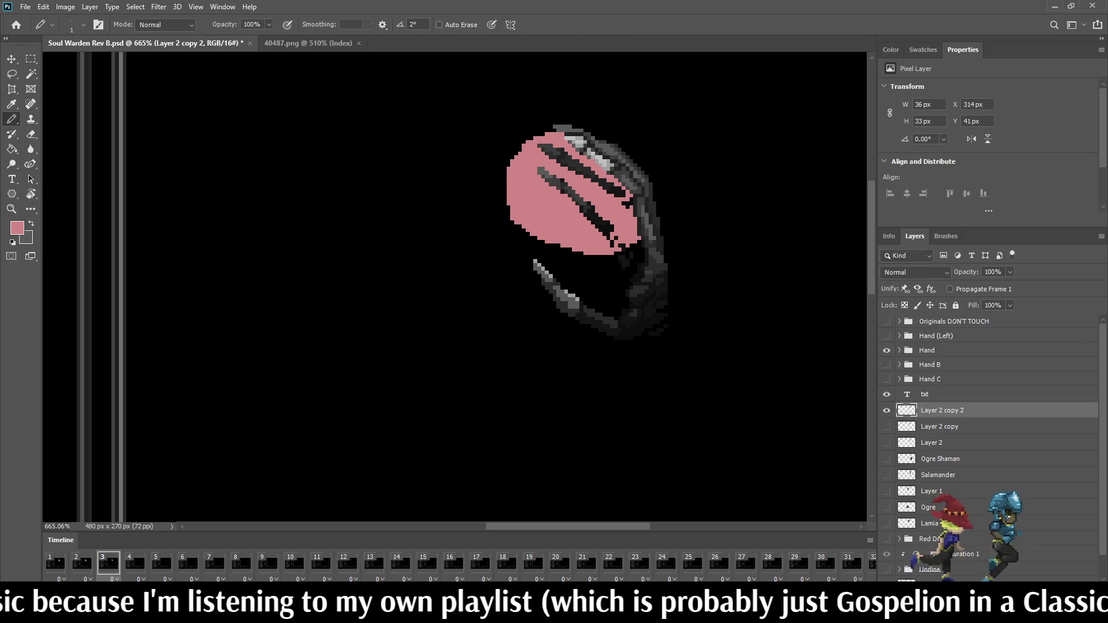
click(134, 562)
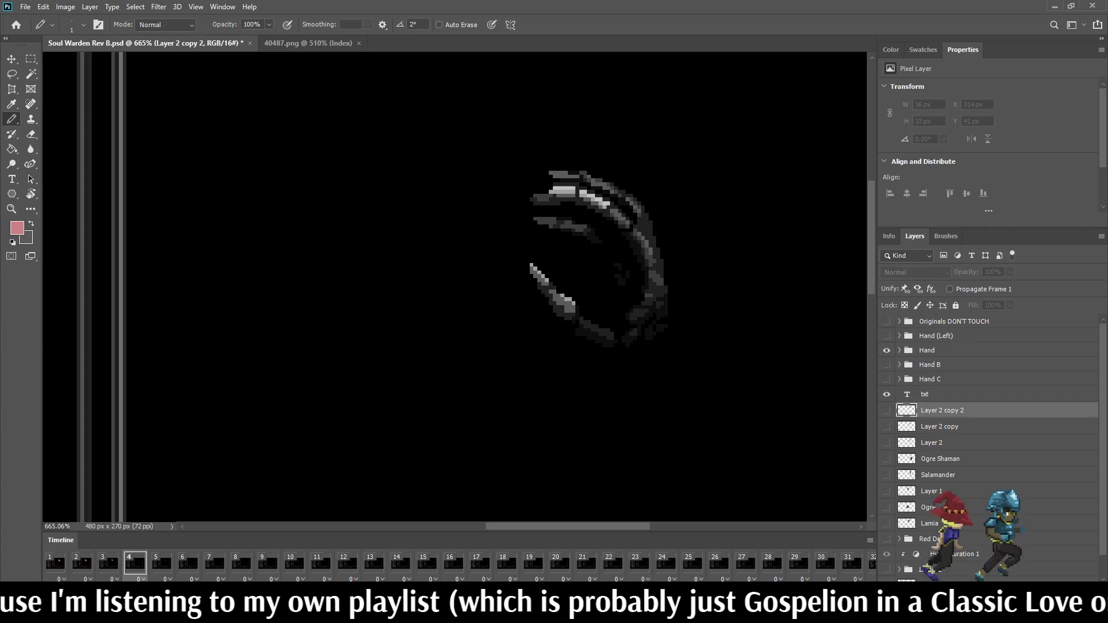
- Duplicate the blob for frame 4, show it, and nudge it down over the hand
key(ctrl+j)
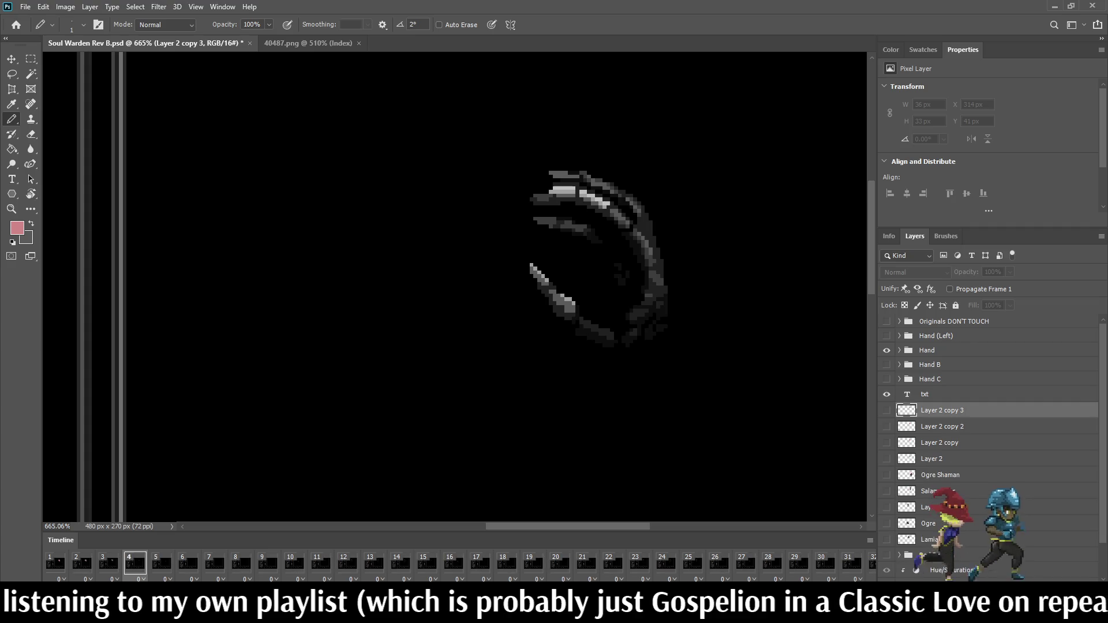
key(ctrl+comma)
key(ctrl+t)
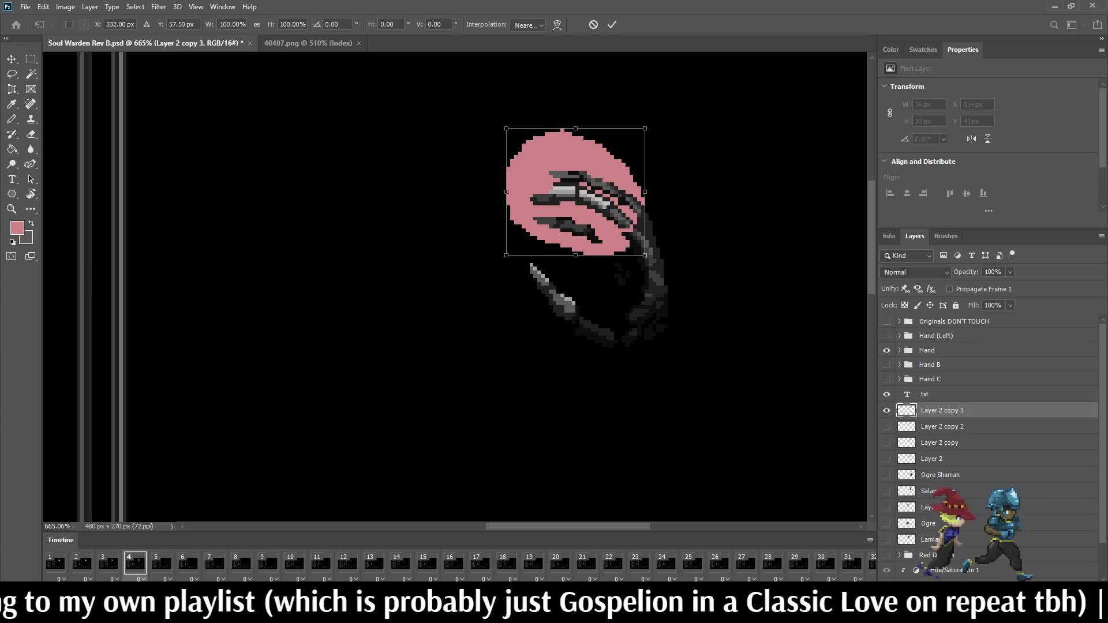
key(shift+Down)
key(Down)
key(Down)
key(Up)
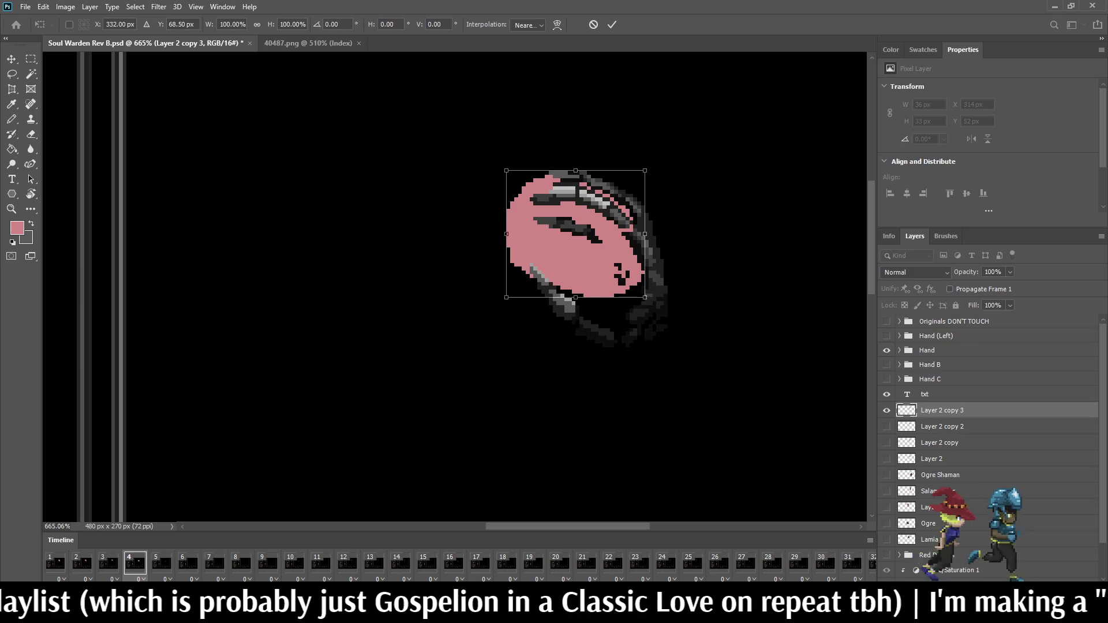
- Stretch frame 4's blob taller and narrower inside the claw and commit it
drag(576, 170, 577, 159)
drag(652, 228, 645, 225)
drag(575, 157, 575, 151)
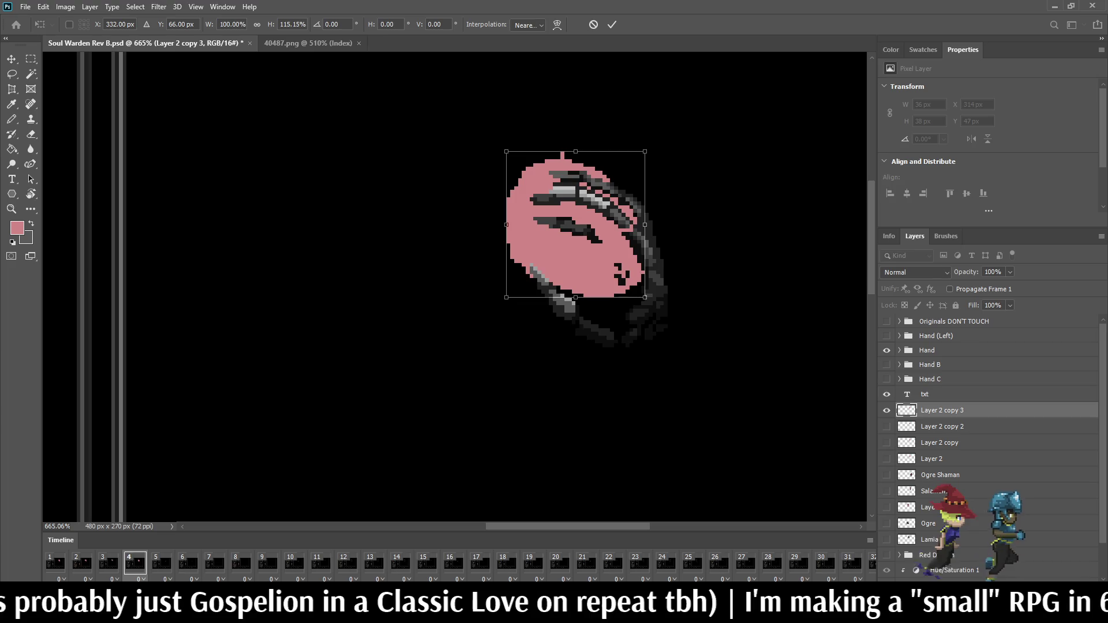
drag(506, 224, 517, 224)
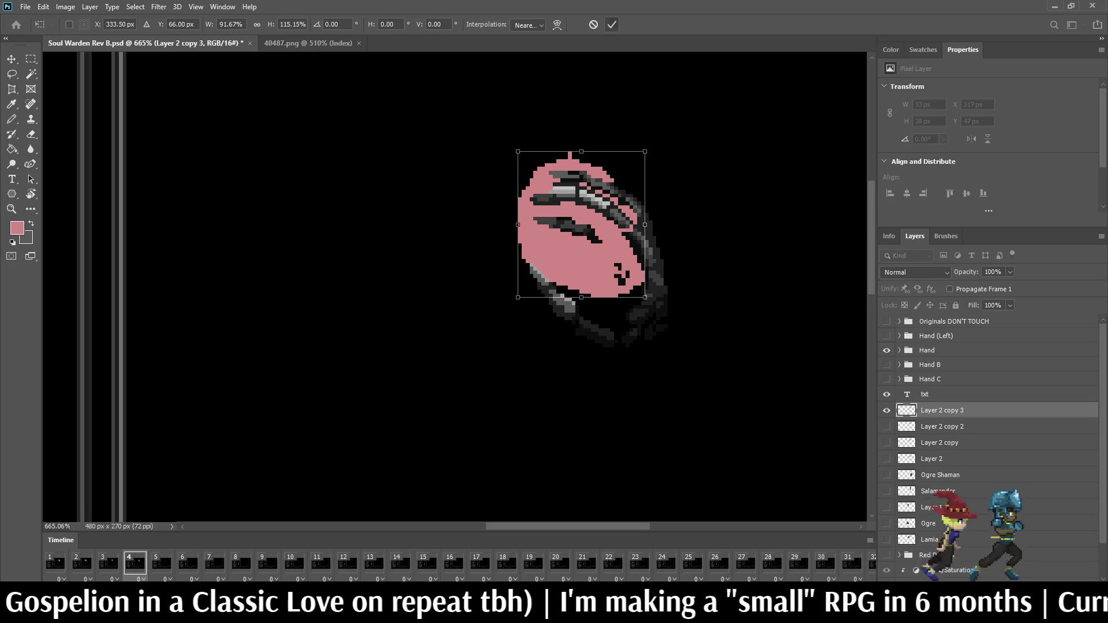
click(612, 25)
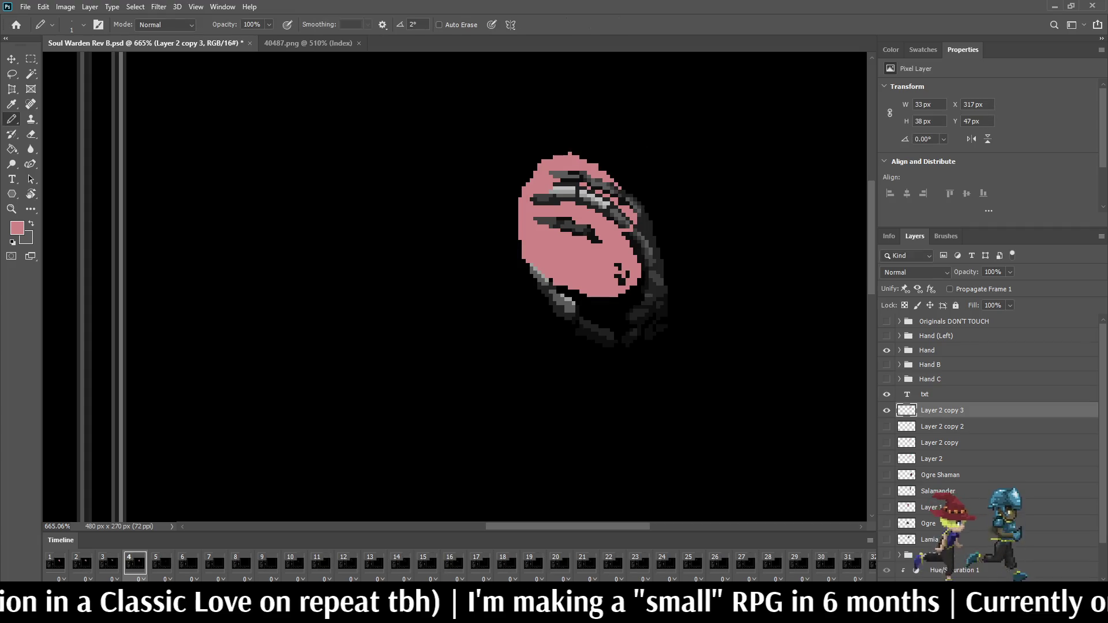
key(ctrl+comma)
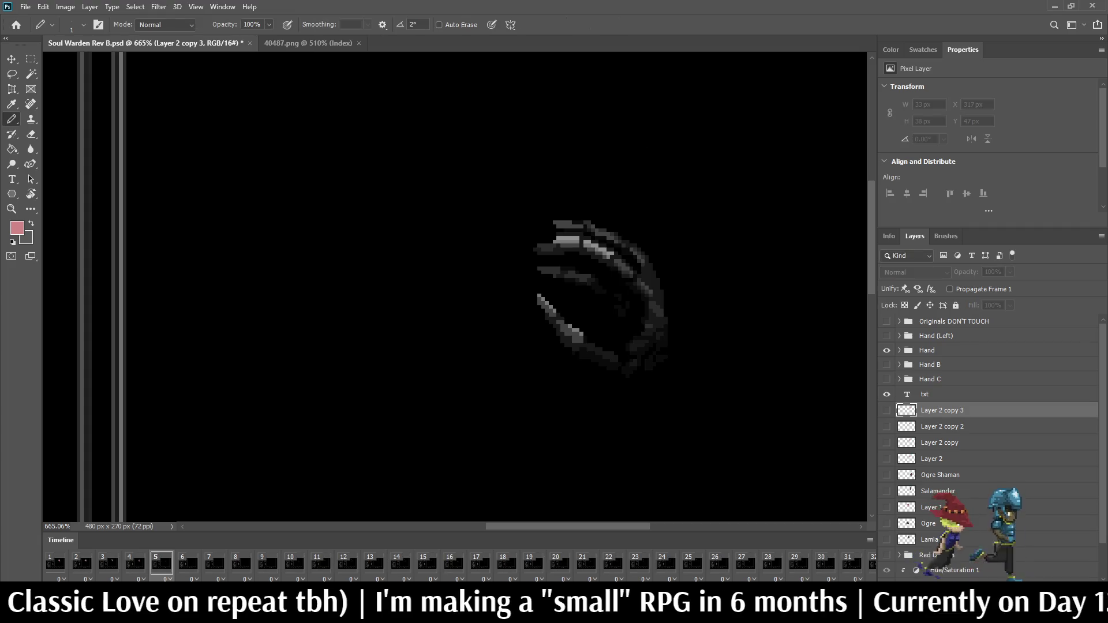
- Duplicate the blob as Layer 2 copy 4 for frame 5, shift it down, narrow it and stretch it taller
key(ctrl+j)
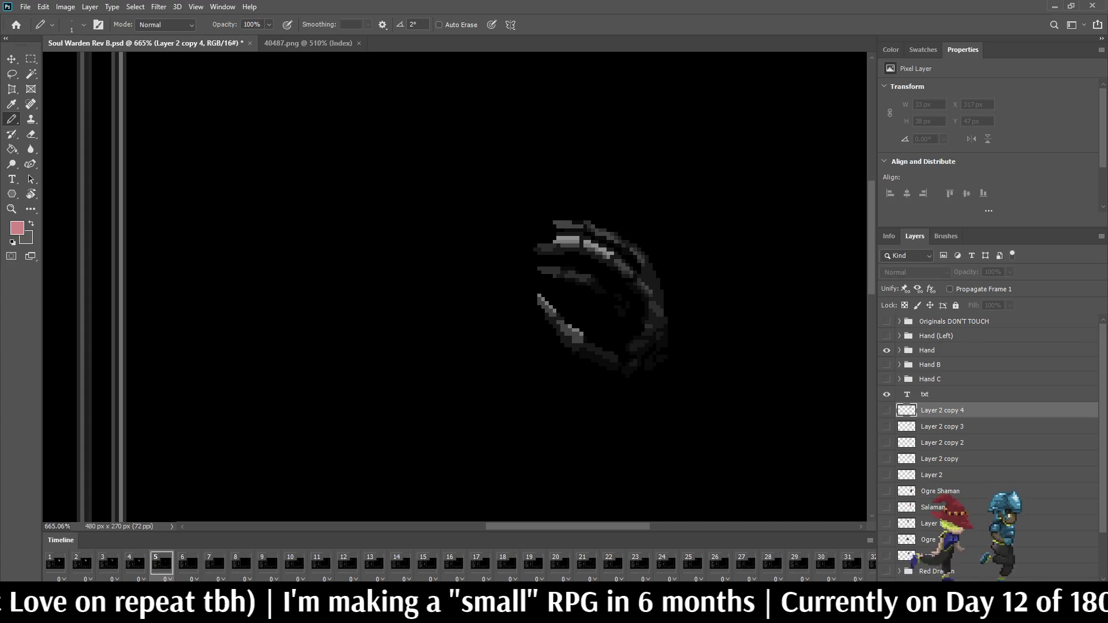
key(ctrl+comma)
key(ctrl+t)
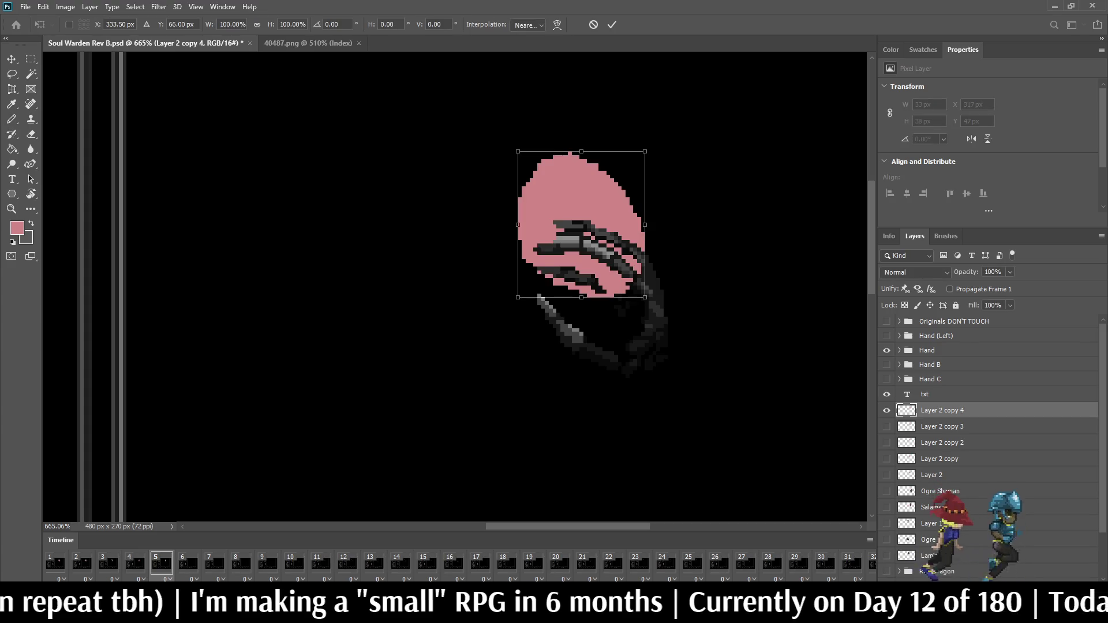
key(shift+Down)
key(shift+Down)
key(Right)
key(Right)
key(Up)
key(Up)
key(Up)
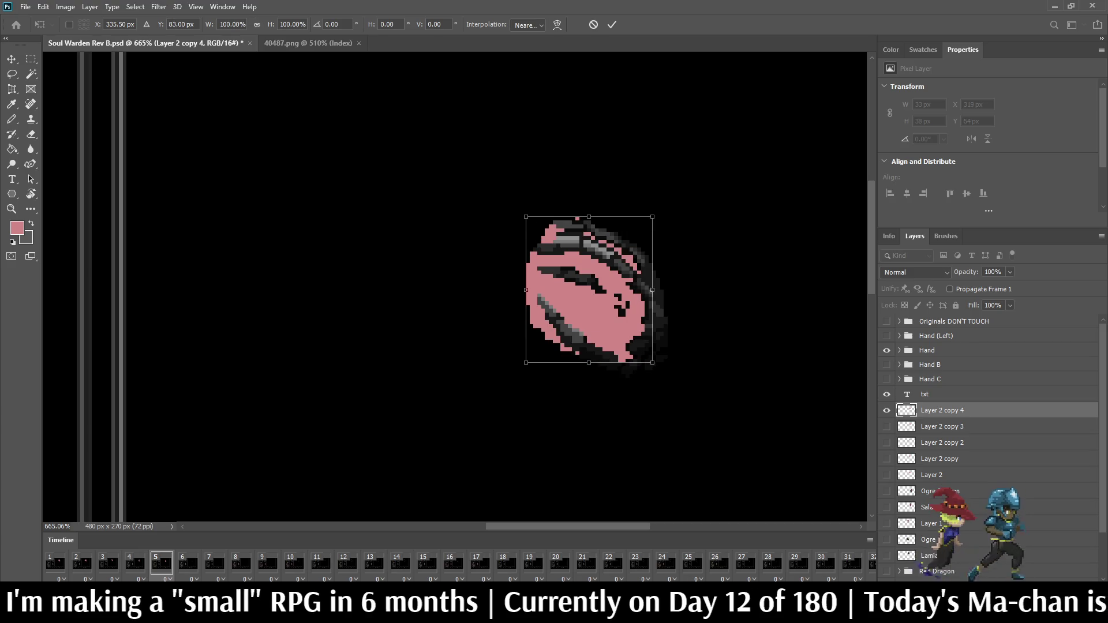
drag(526, 290, 540, 289)
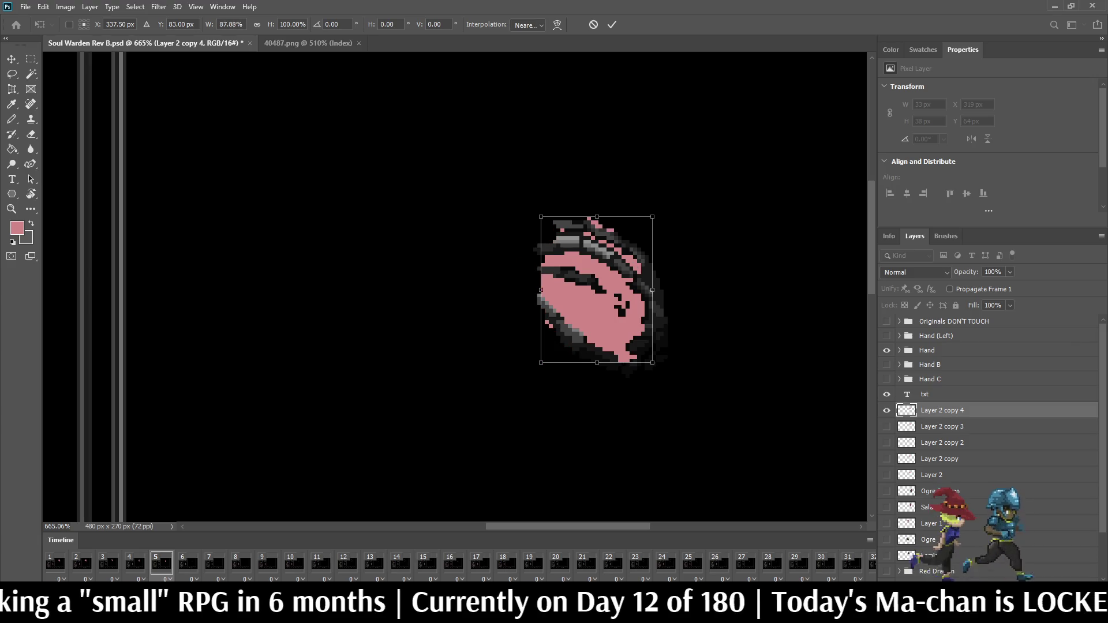
drag(597, 216, 596, 194)
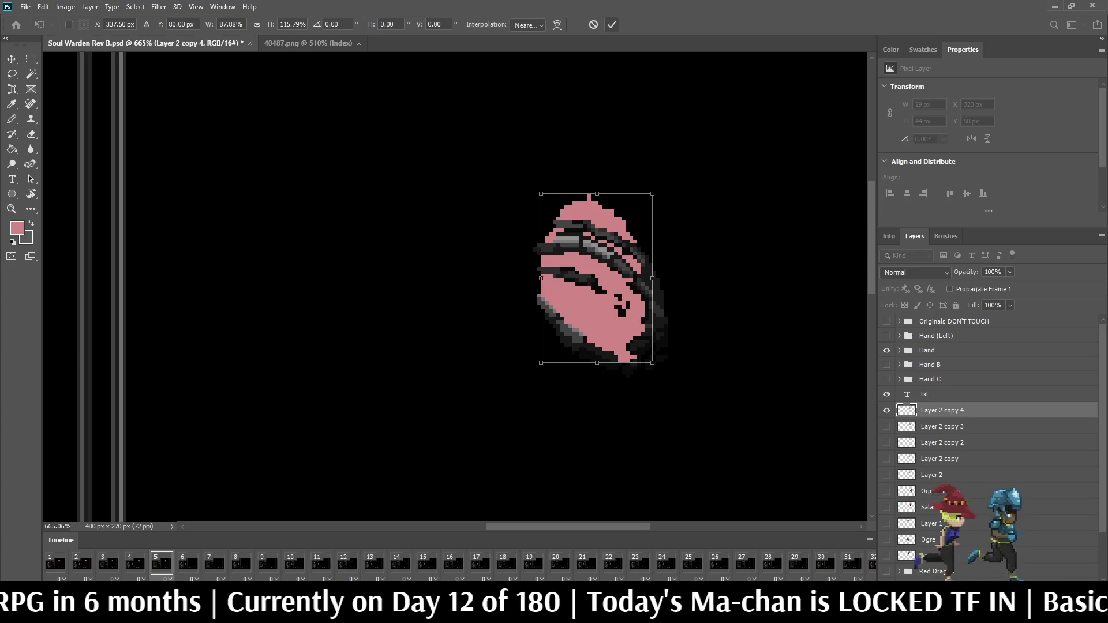
click(612, 24)
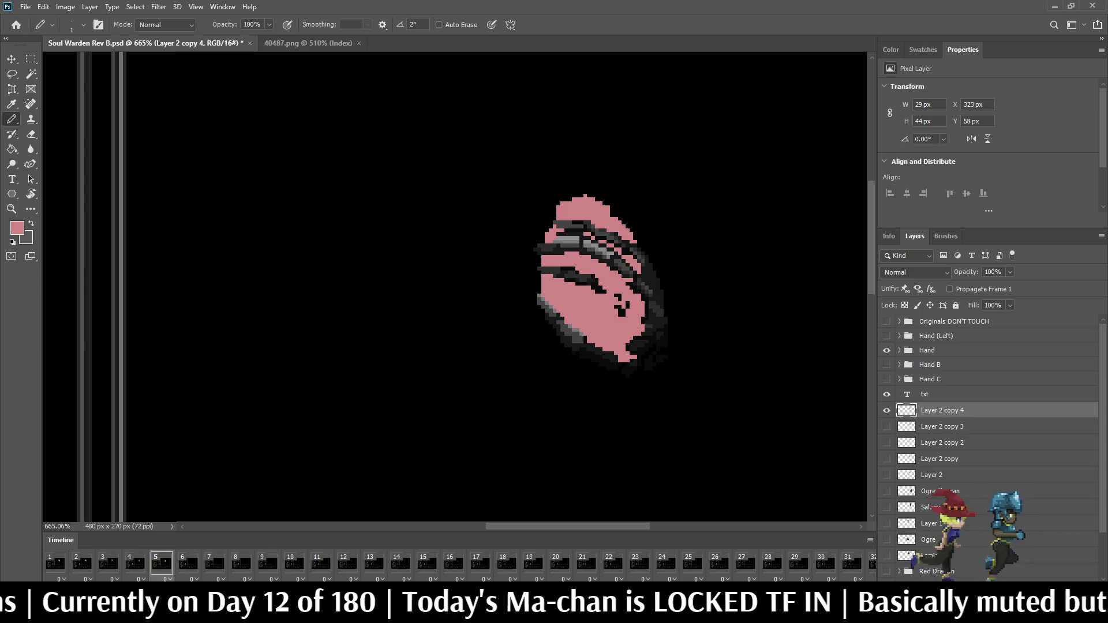
- Tint frame 5's pink blob with a 30% opacity black bucket fill, then go to frame 6
key(d)
key(g)
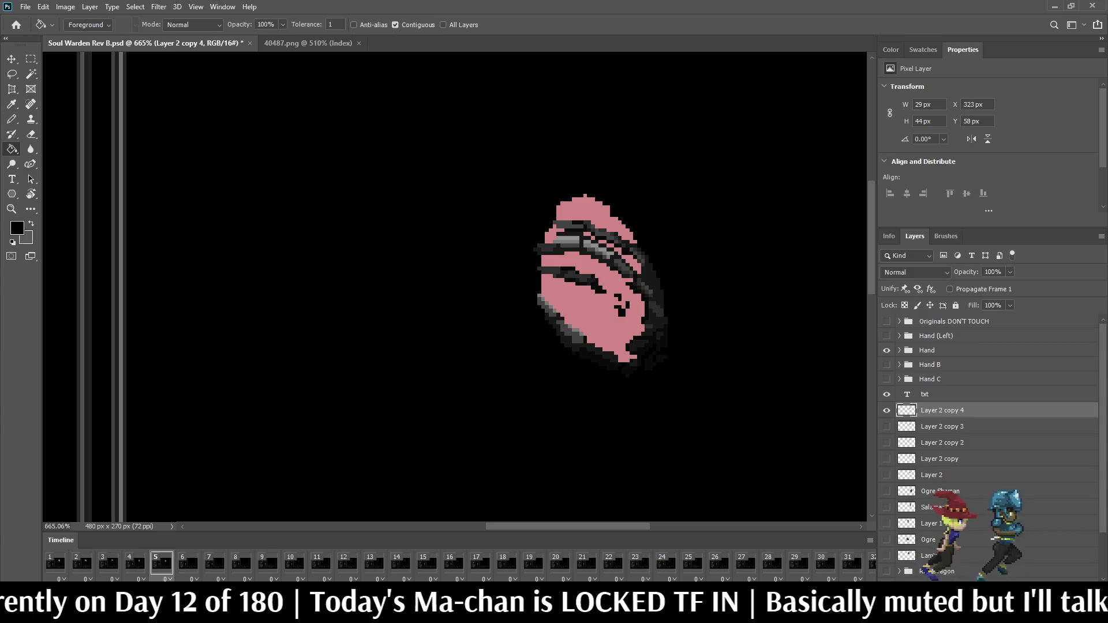
key(Return)
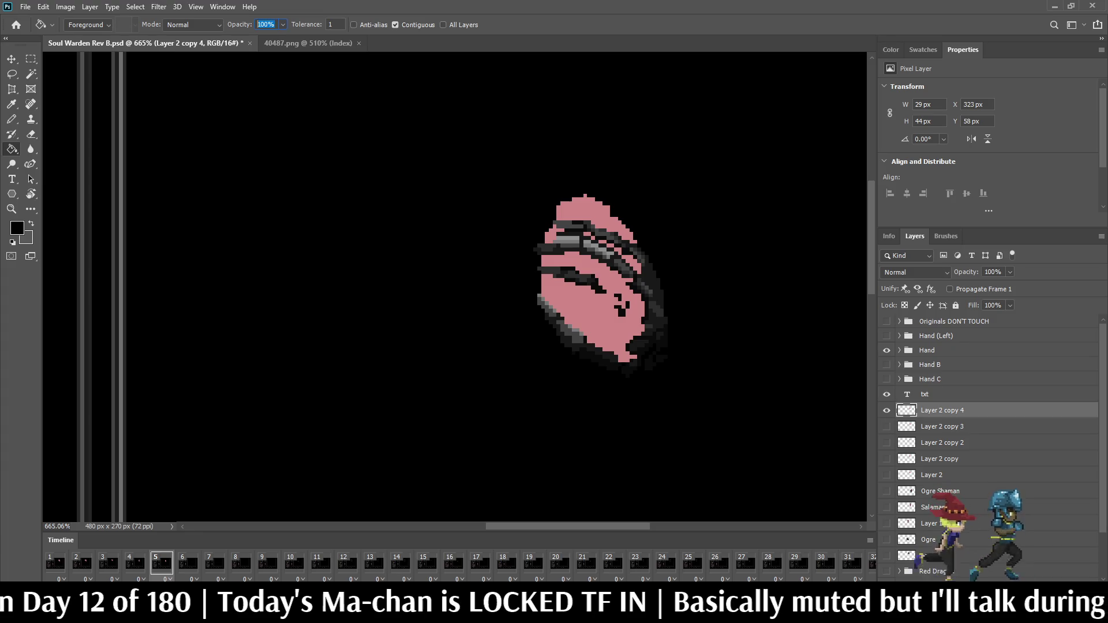
text(30)
key(Return)
click(576, 324)
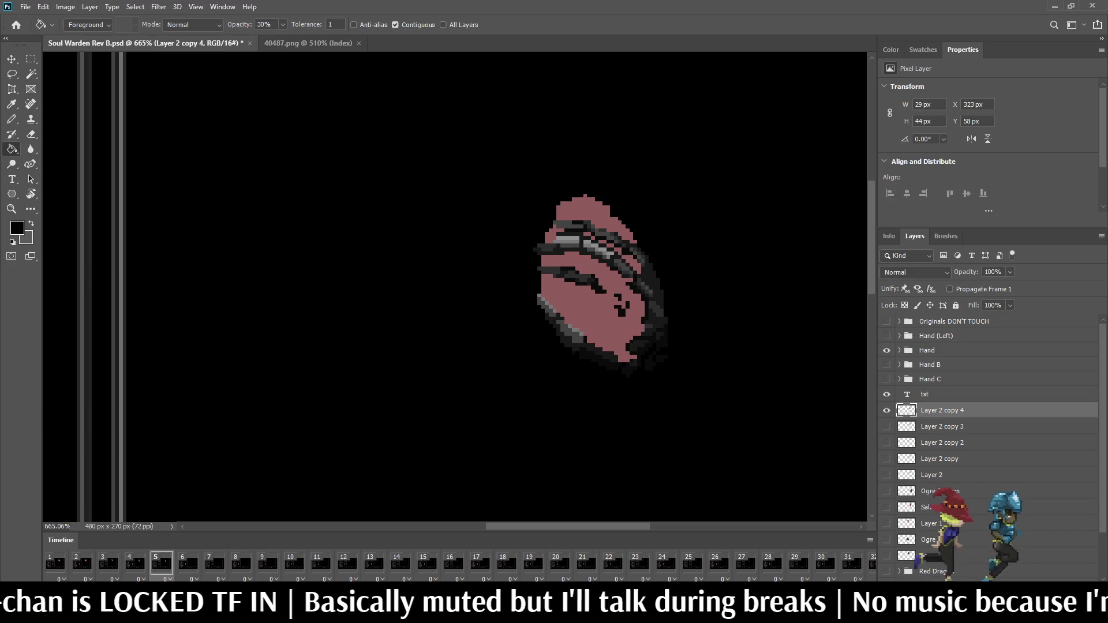
click(188, 562)
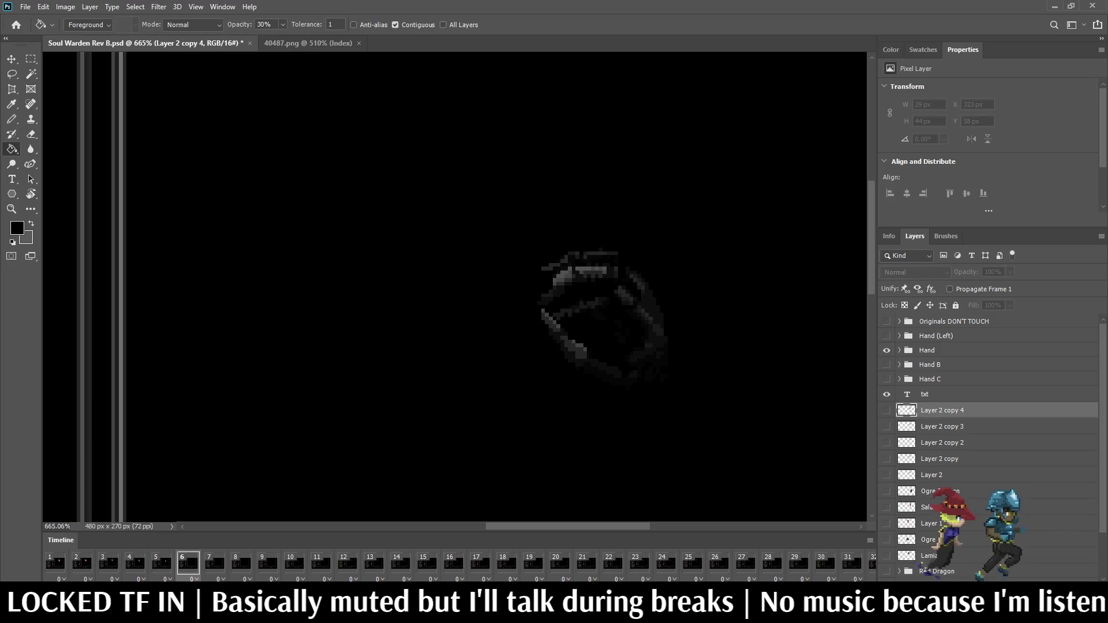
- Duplicate the blob for frame 6 and squash it shorter and slightly narrower over the hand
key(ctrl+j)
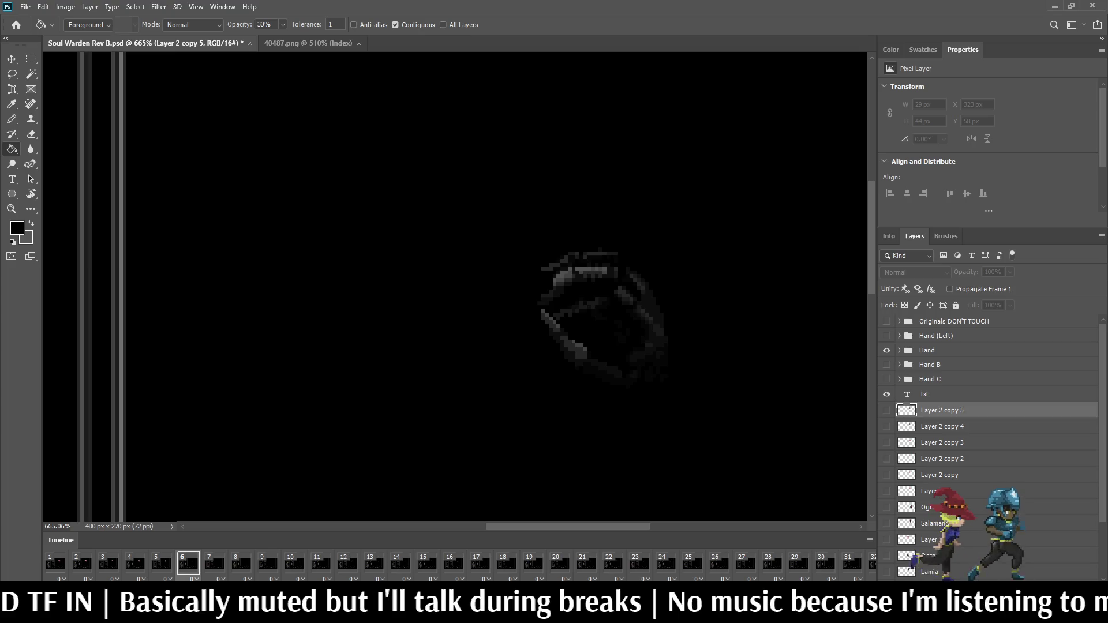
click(886, 410)
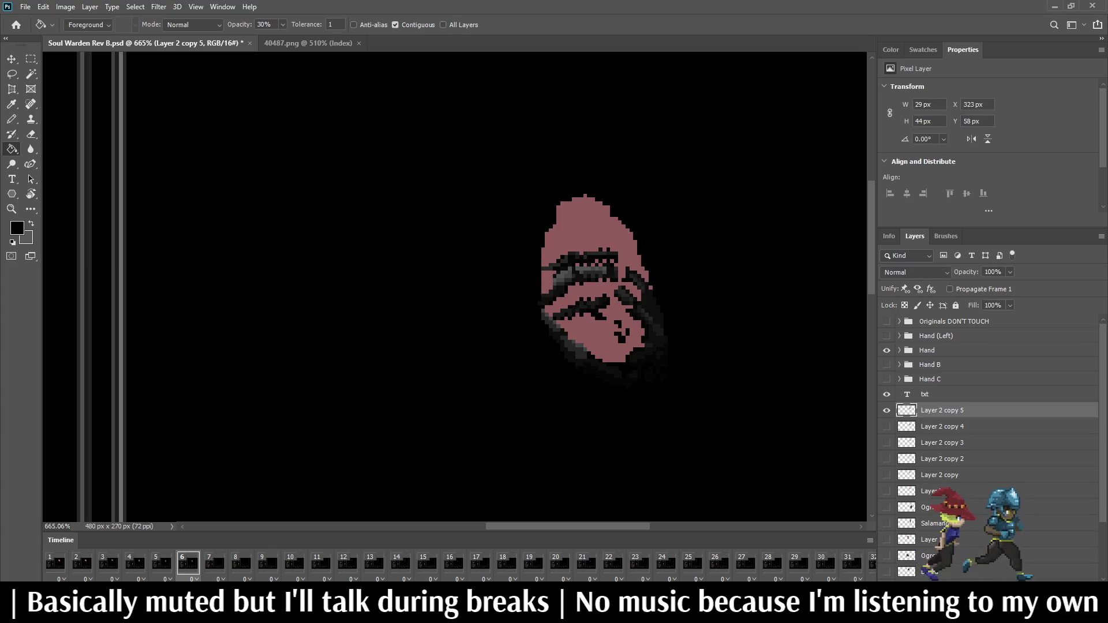
key(ctrl+t)
mouse_move(597, 193)
mouse_down()
mouse_move(596, 258)
mouse_move(596, 240)
mouse_up()
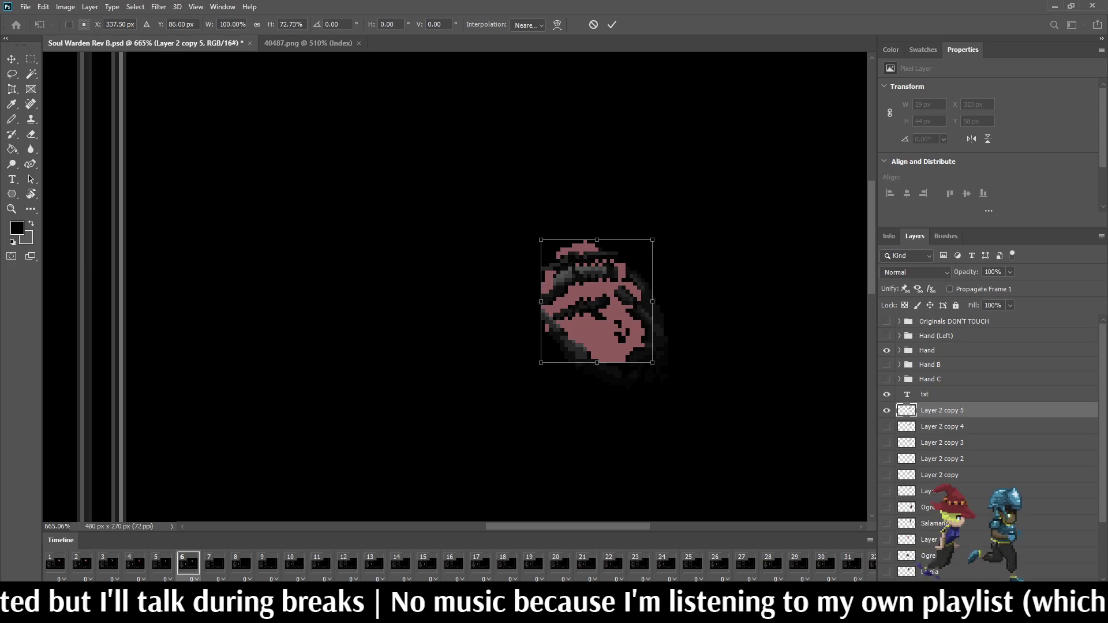
key(Down)
key(Down)
key(Down)
key(Up)
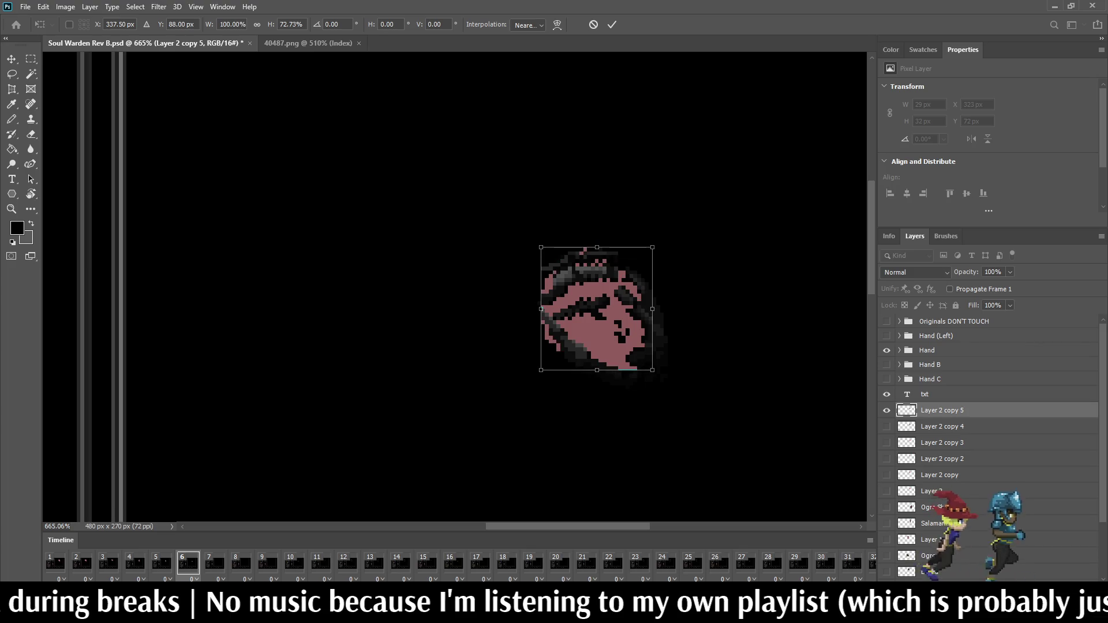
drag(596, 247, 597, 235)
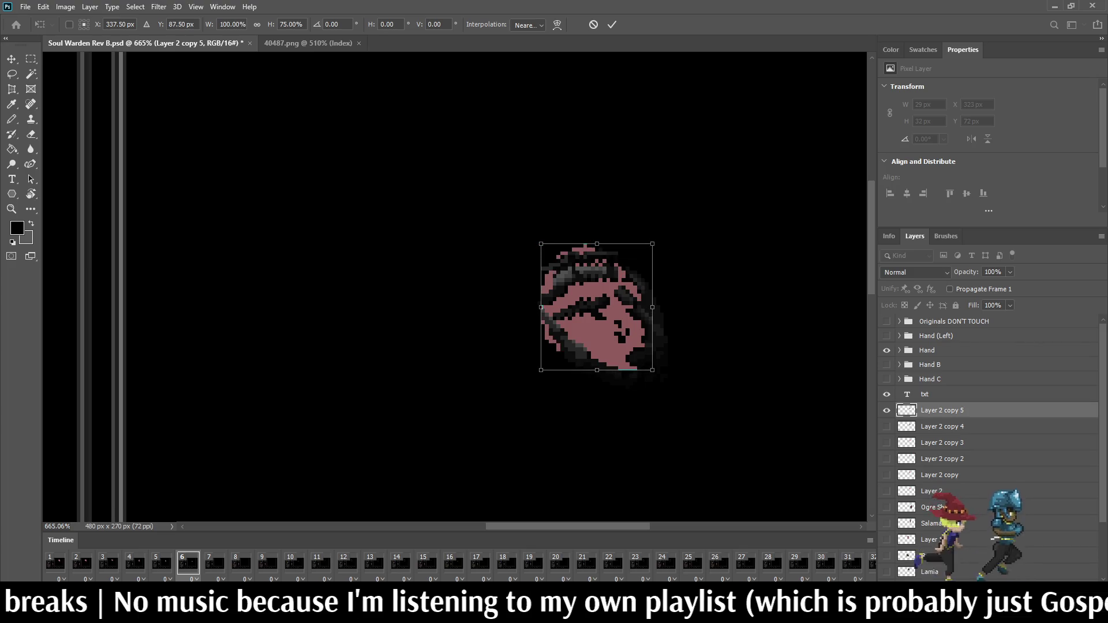
drag(540, 303, 548, 303)
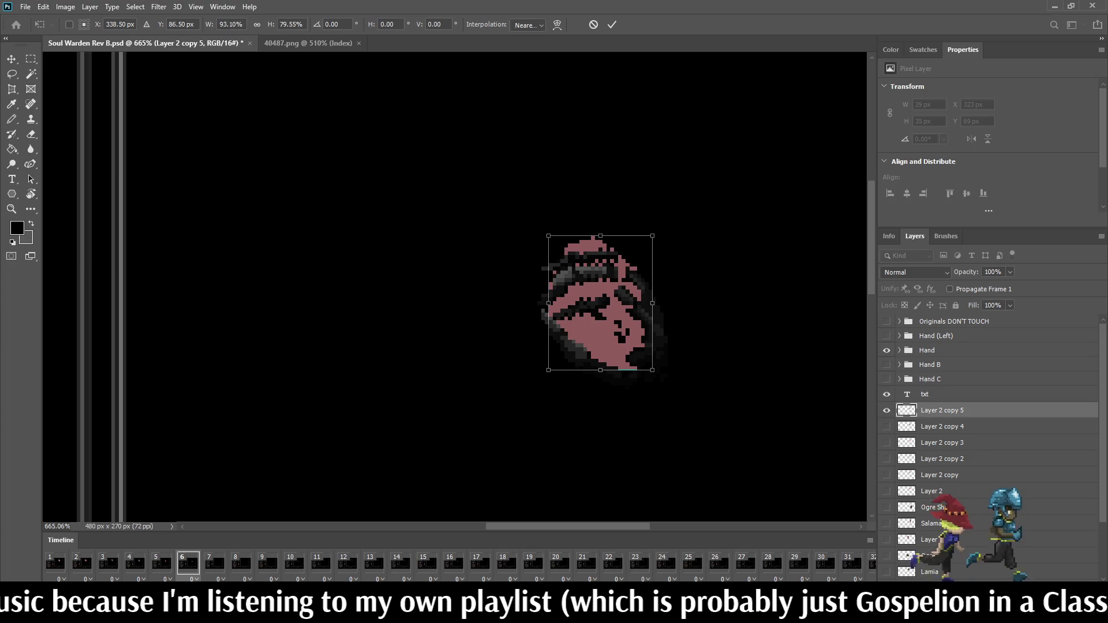
key(Return)
- Erase two stray pixels from the blob's top row, then advance to frame 7
key(g)
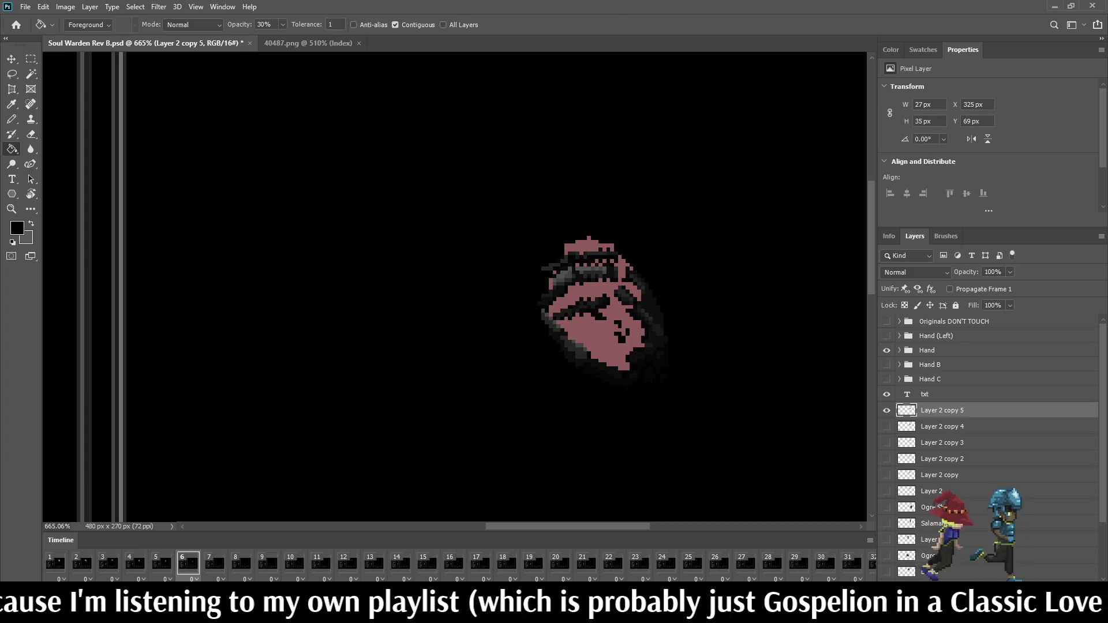
scroll(620, 213, up, 3)
key(e)
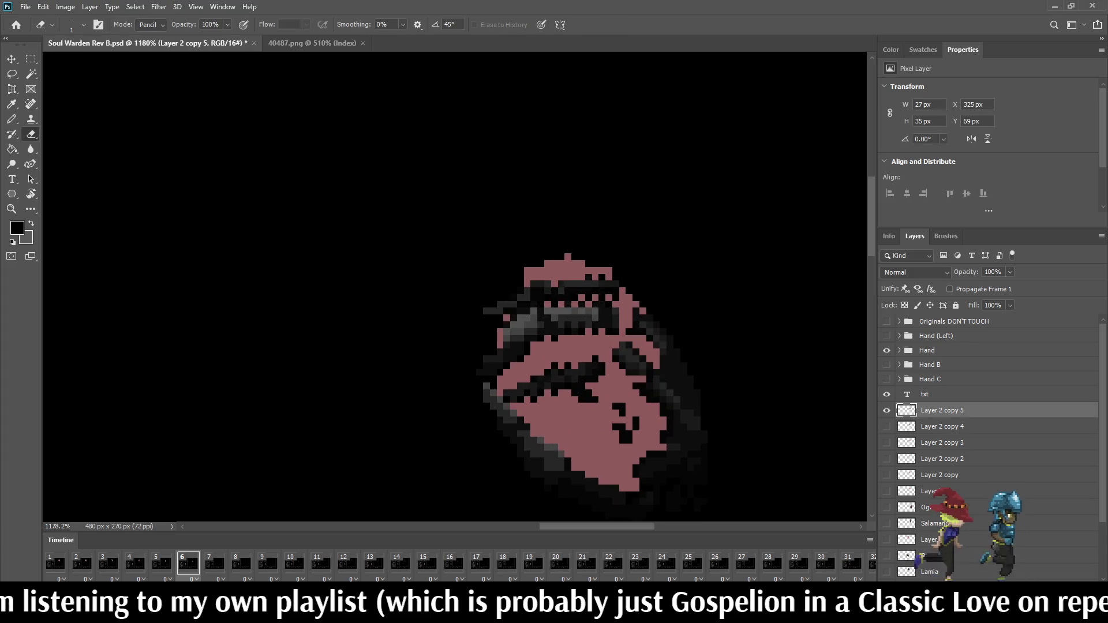
click(608, 270)
click(527, 271)
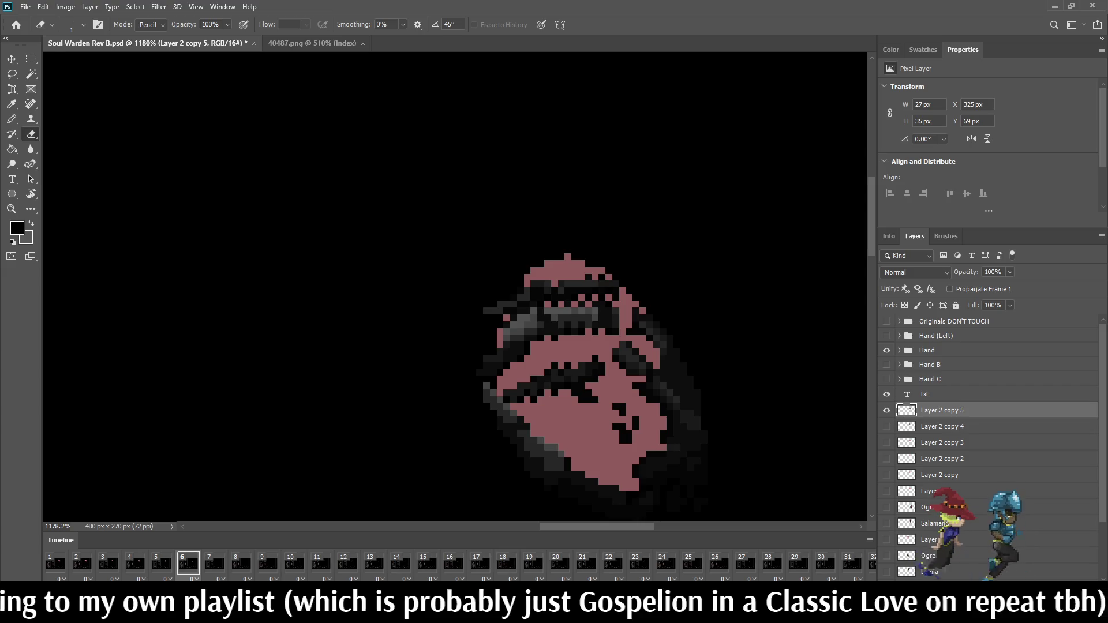
scroll(575, 338, down, 4)
key(g)
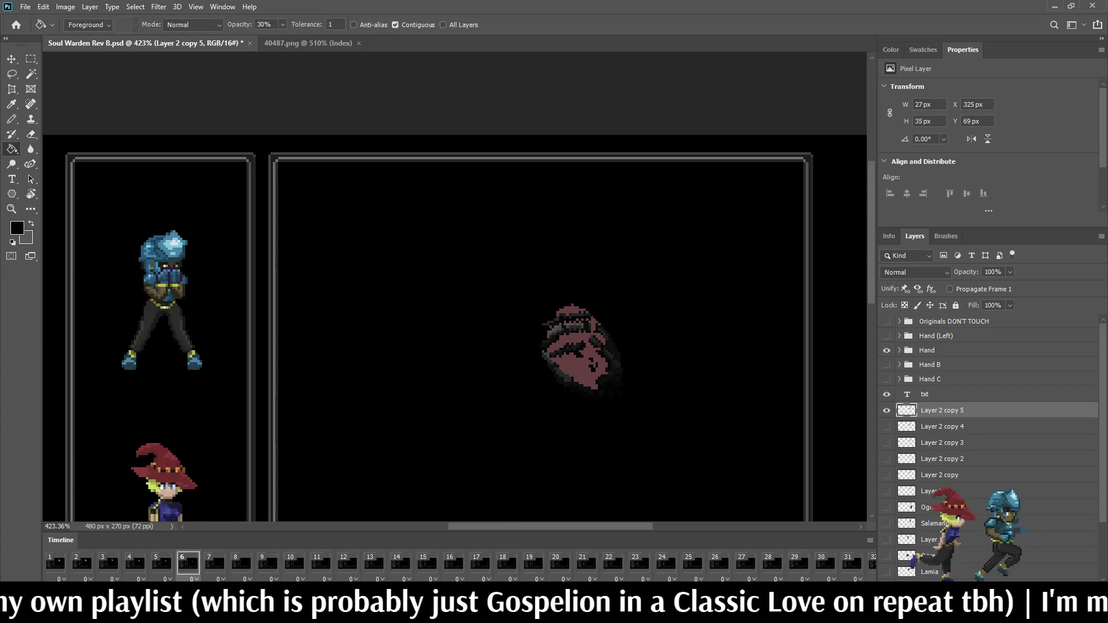
click(215, 562)
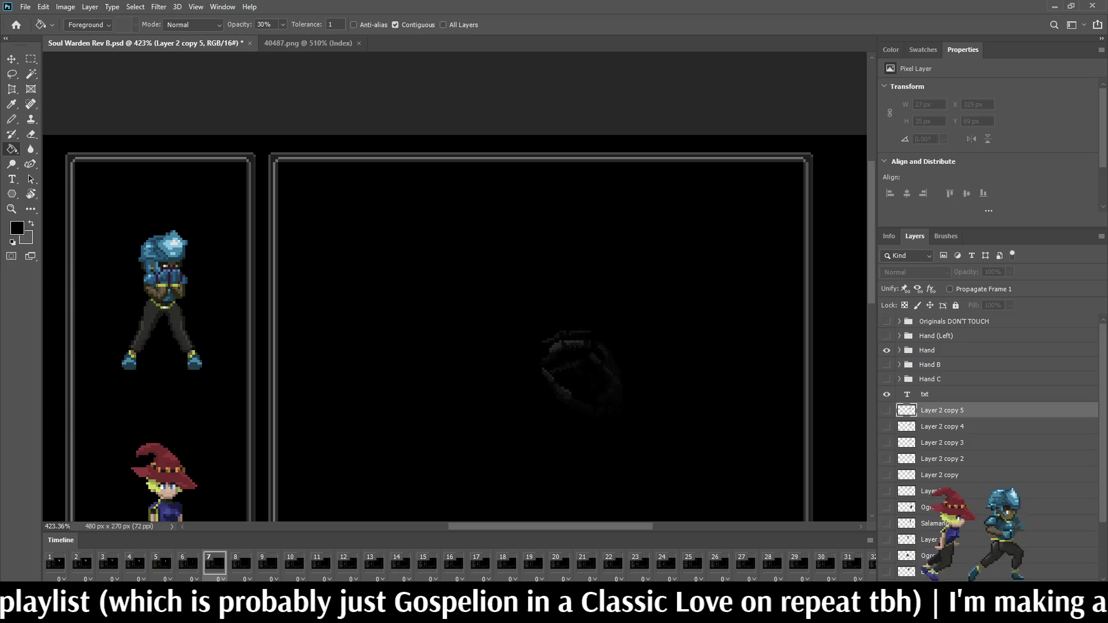
- Duplicate the blob as Layer 2 copy 6 for frame 7 and nudge it down onto the hand
key(ctrl+j)
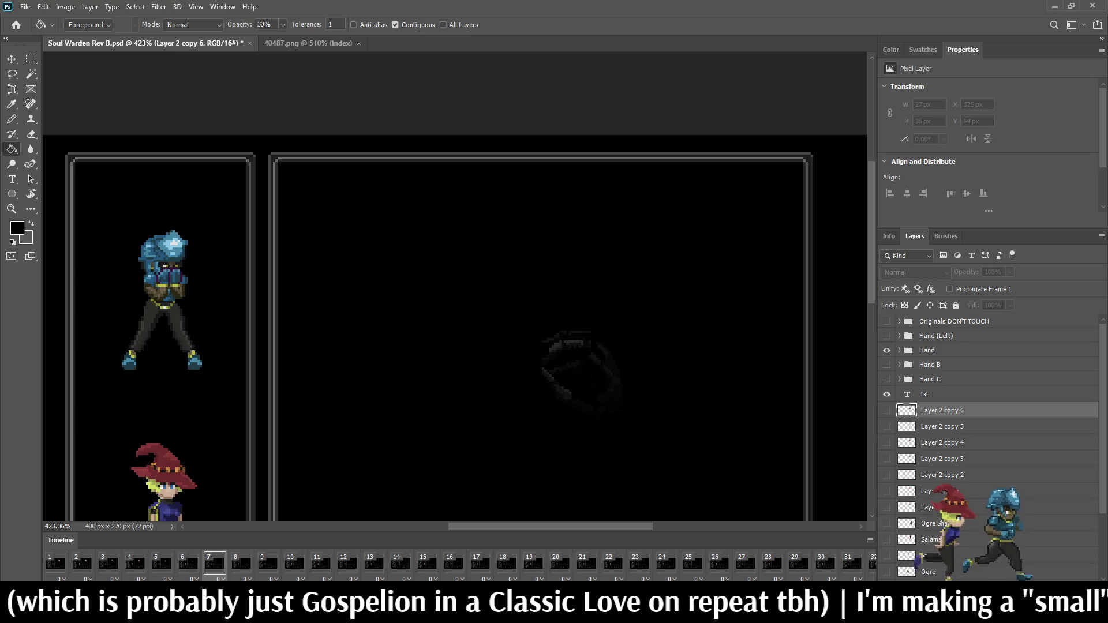
click(886, 410)
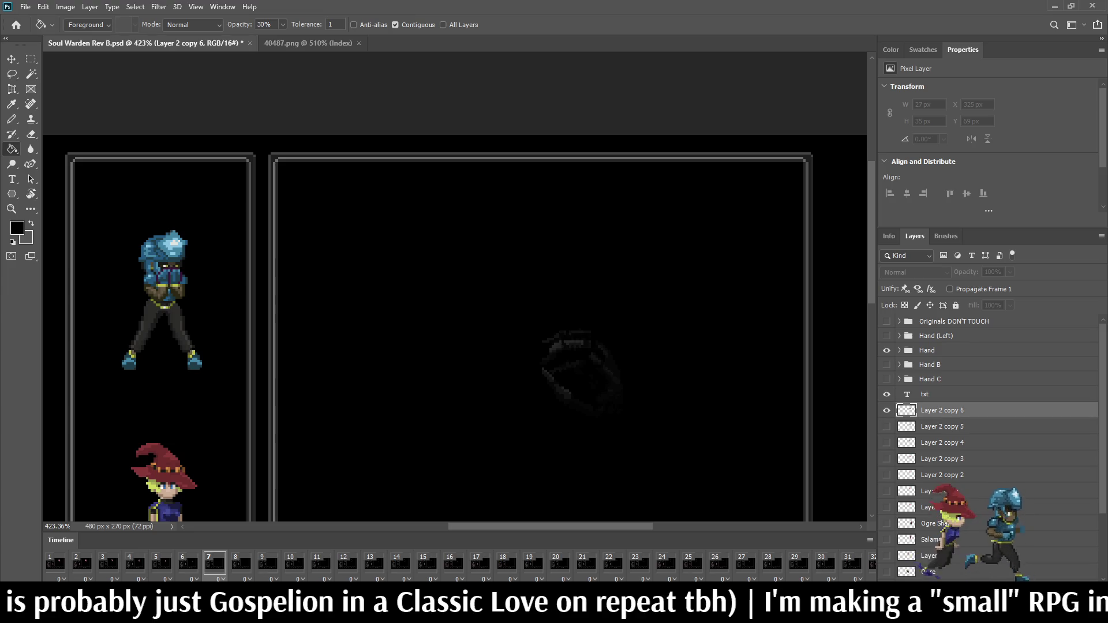
key(ctrl+t)
key(Down)
key(Down)
key(Down)
key(Down)
key(Down)
key(Down)
key(Down)
key(Down)
key(Down)
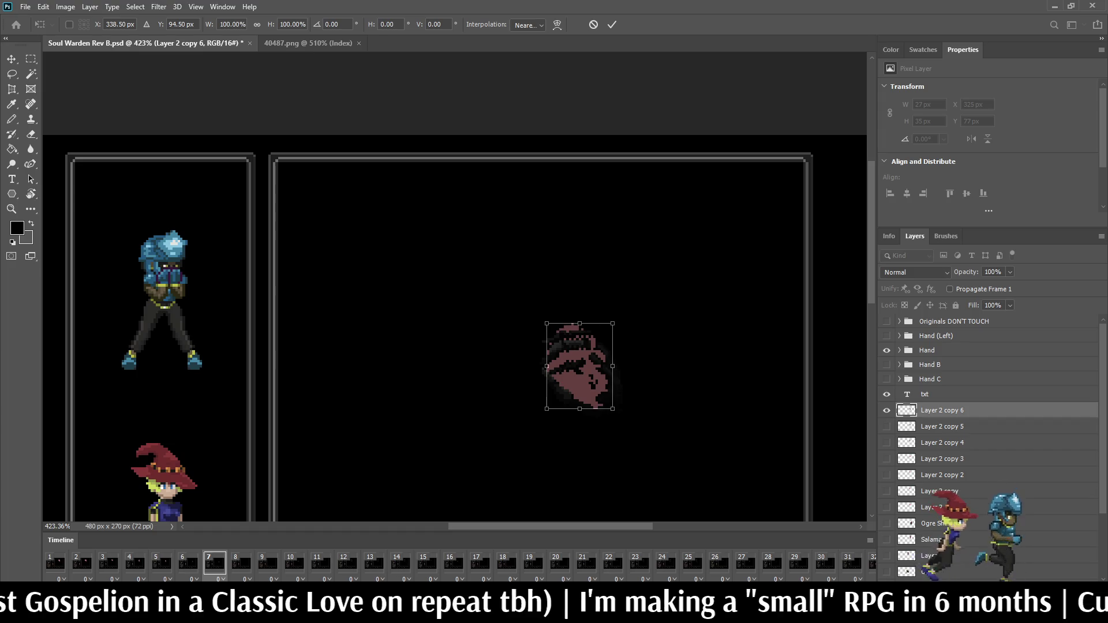
key(Down)
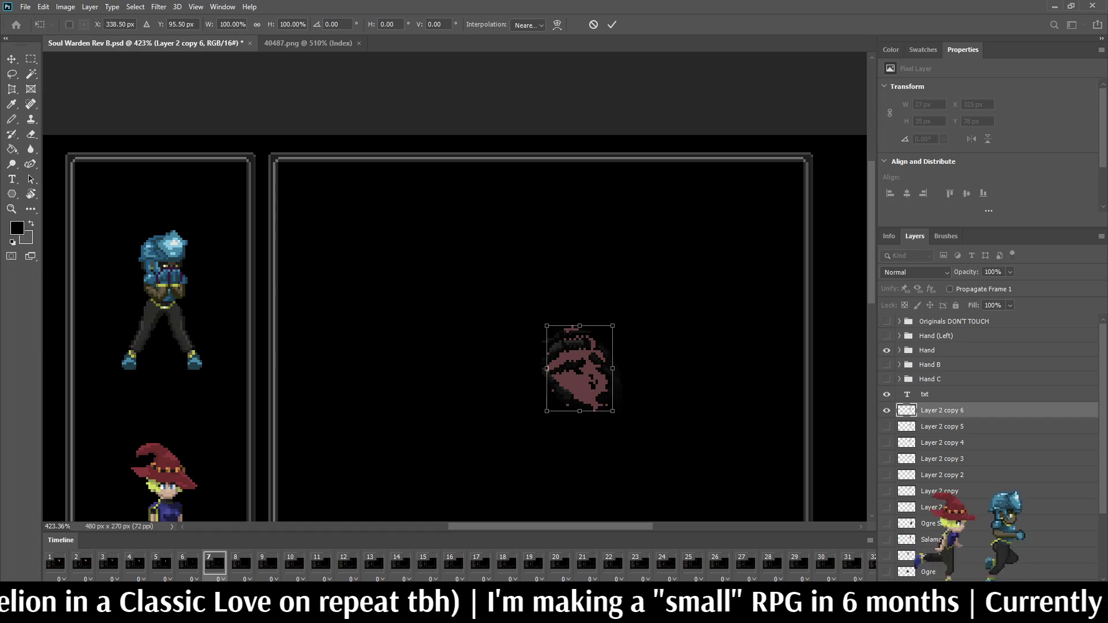
key(Up)
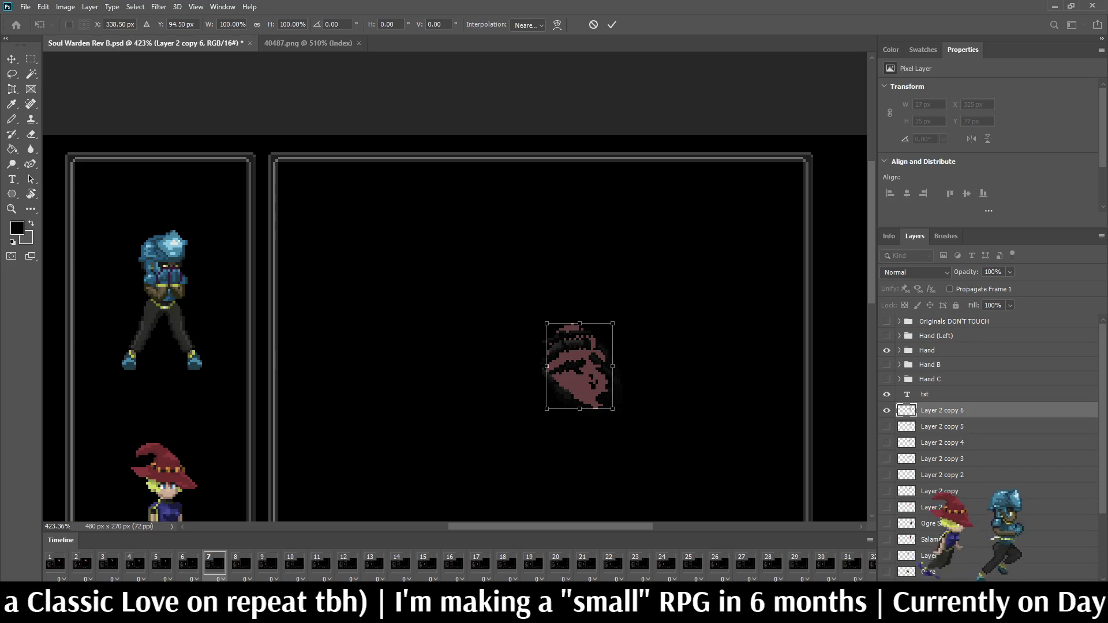
key(Return)
key(g)
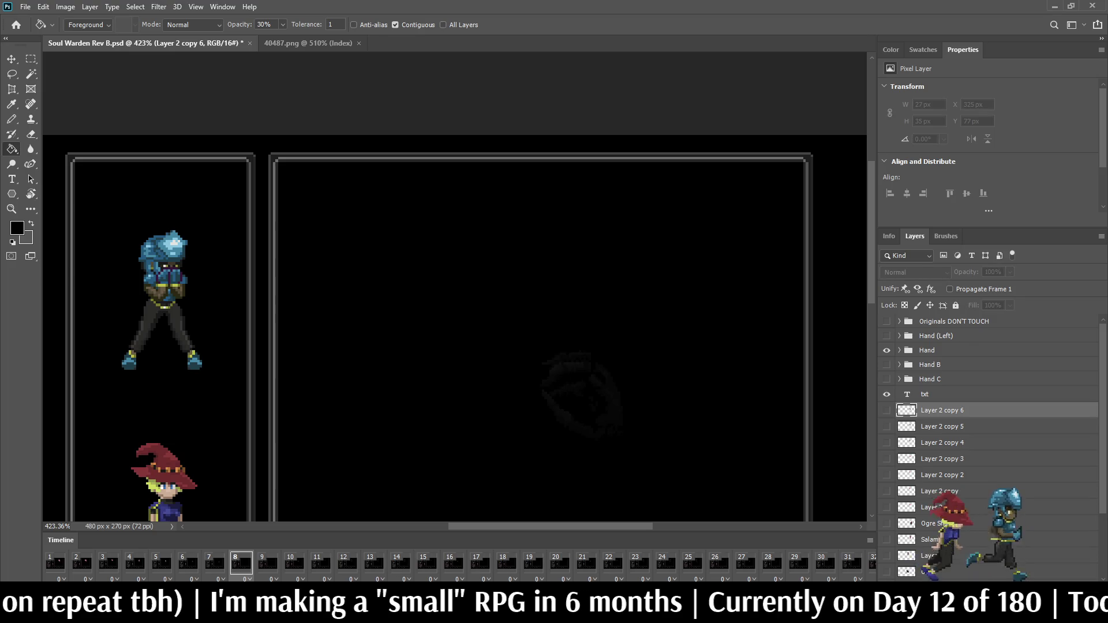
scroll(667, 397, up, 3)
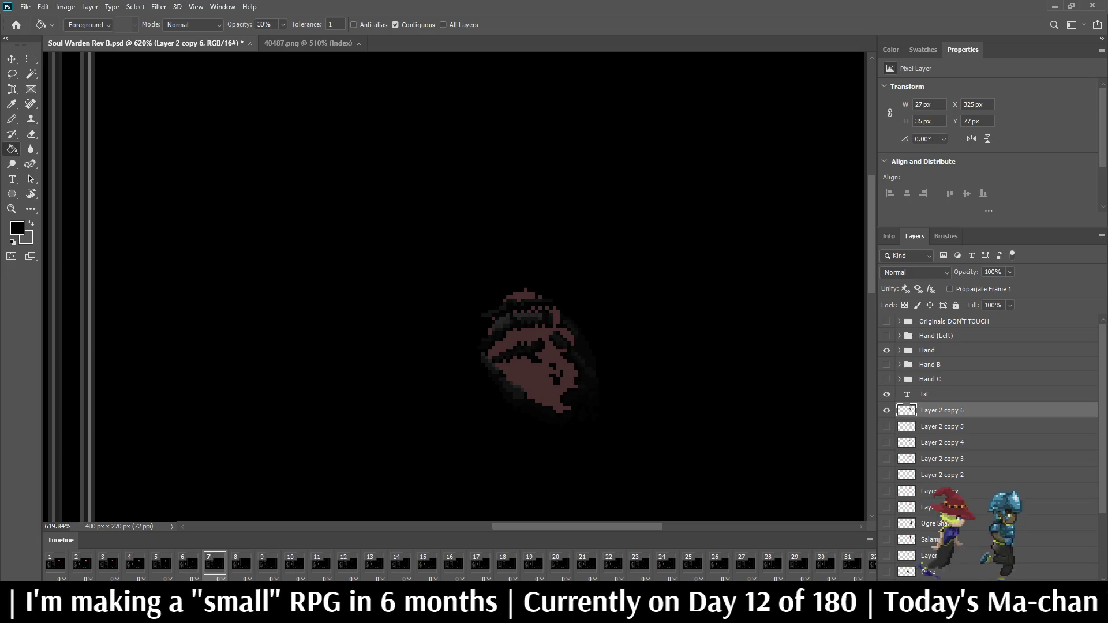
- On frame 8, add a blob copy (Layer 2 copy 7) lowered onto the hand
click(241, 562)
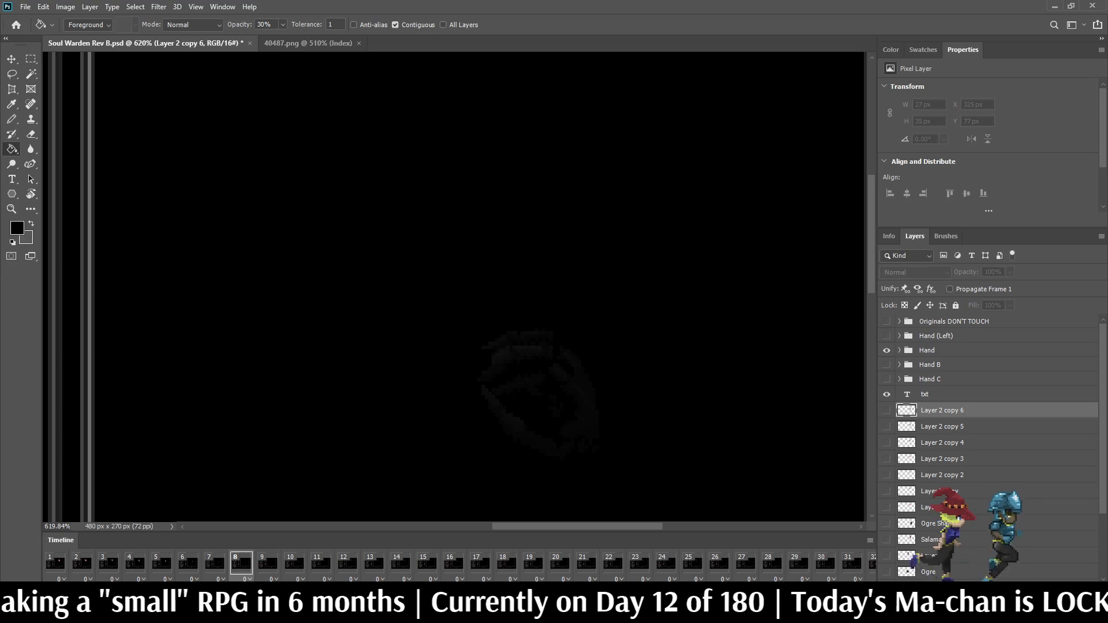
key(ctrl+j)
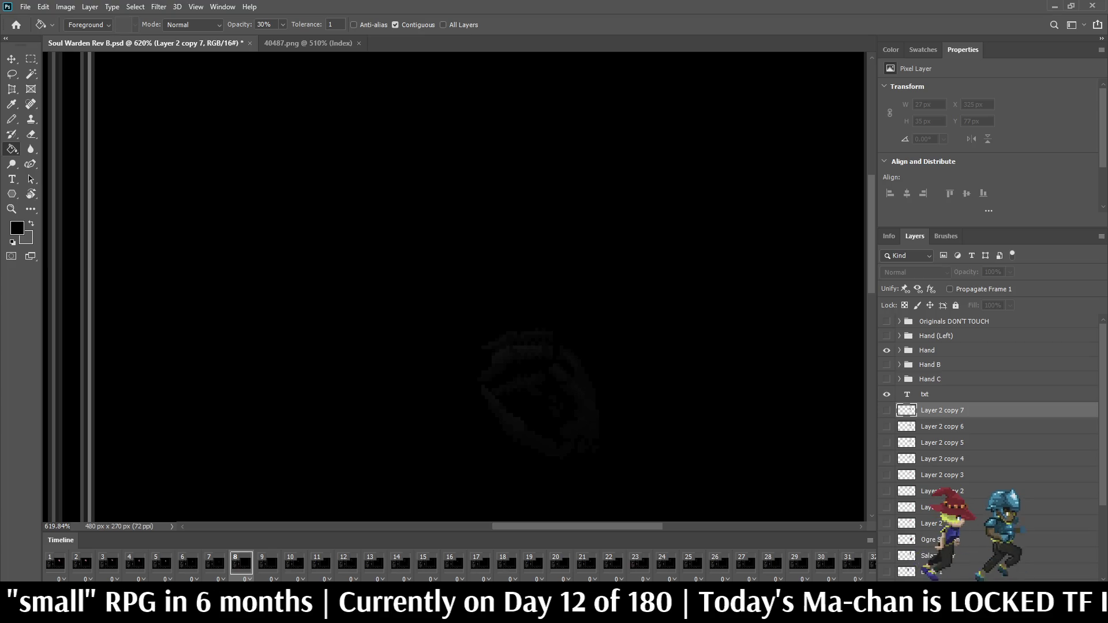
click(887, 410)
key(ctrl+t)
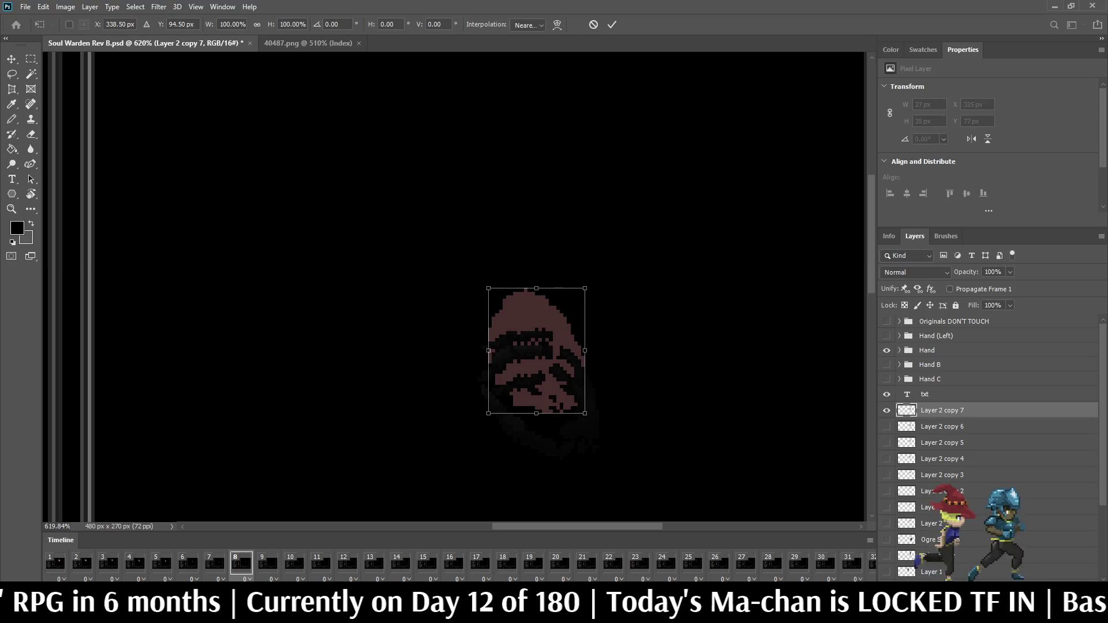
key(Down)
key(Down)
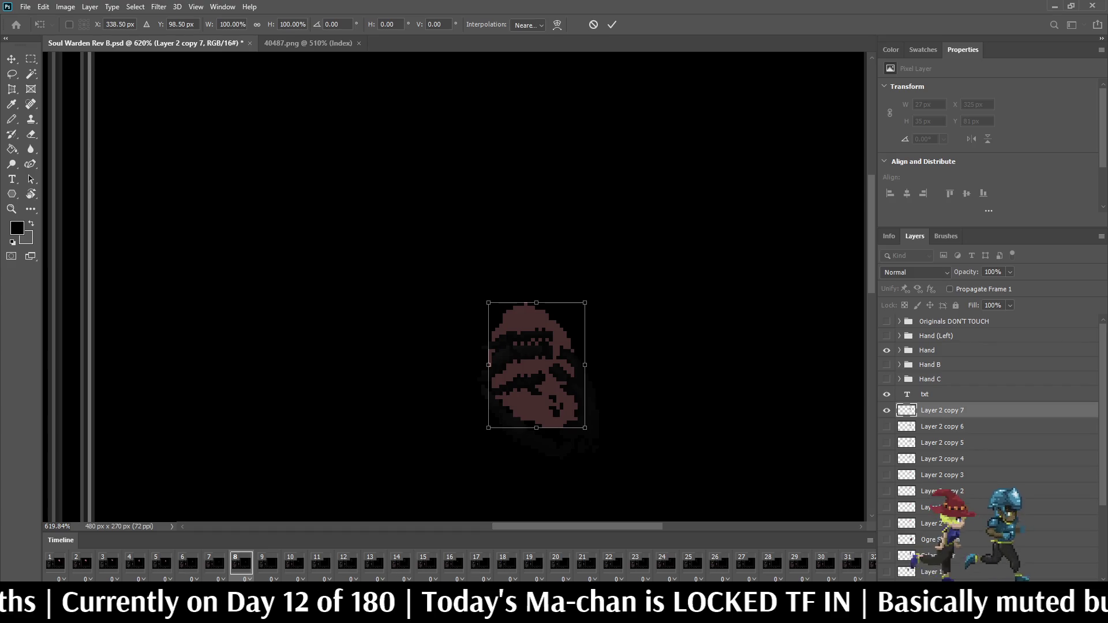
key(Return)
key(g)
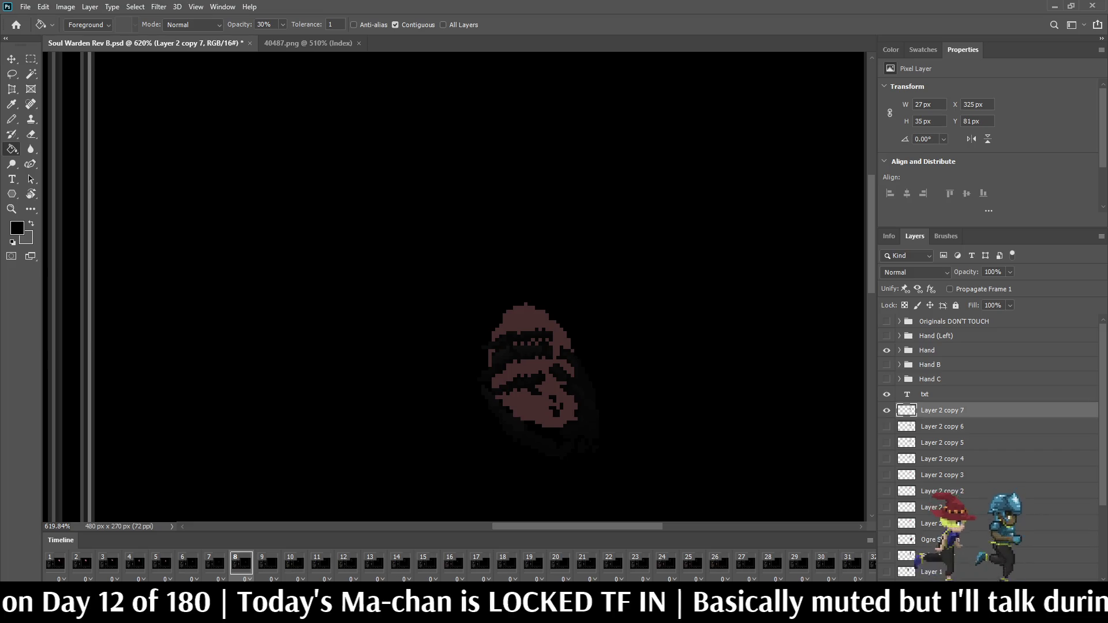
- Save the document, view at 100%, and step through the frames to check the blobs
key(ctrl+s)
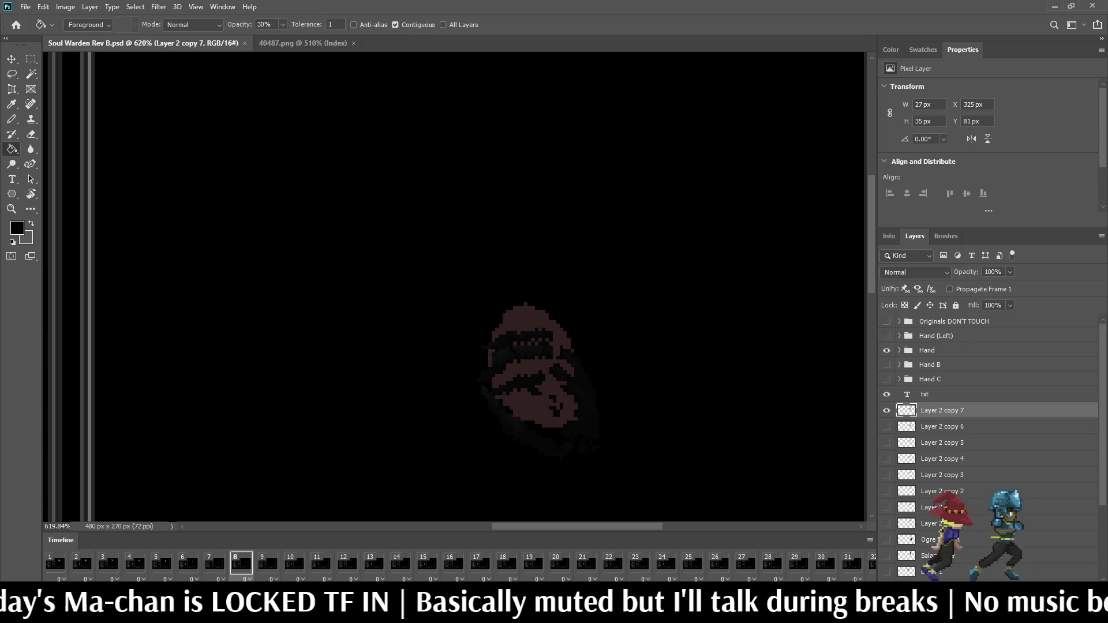
key(ctrl+1)
key(Left)
key(Left)
key(Left)
key(Left)
key(Left)
key(Left)
key(Left)
key(Right)
key(Right)
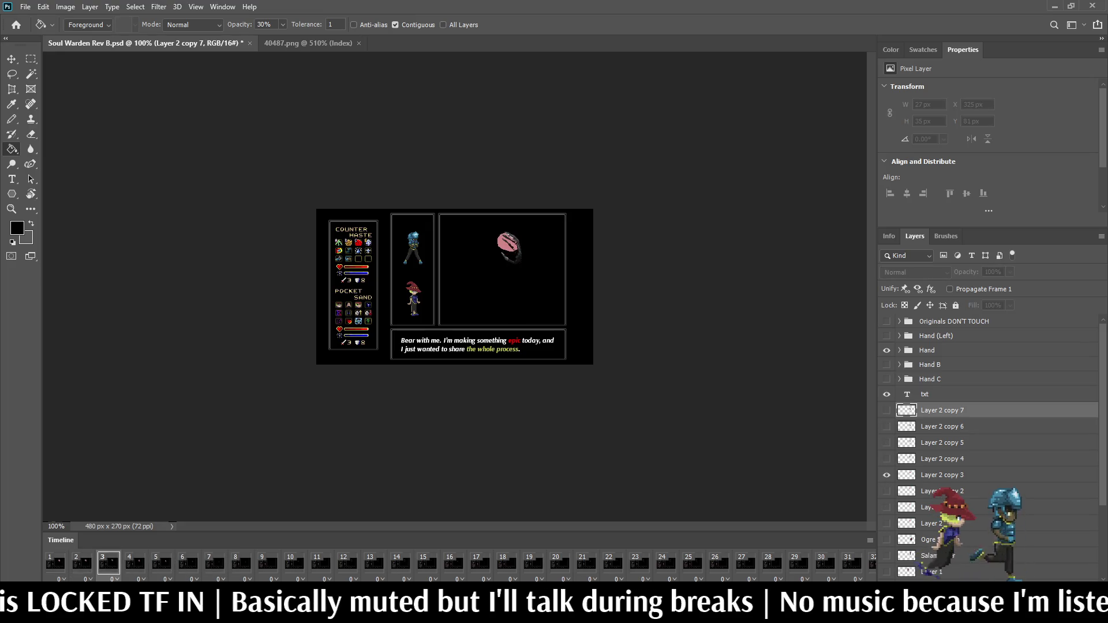
key(Right)
key(Right)
- Step through frames 7 to 9 to check the existing blobs
key(Right)
key(Right)
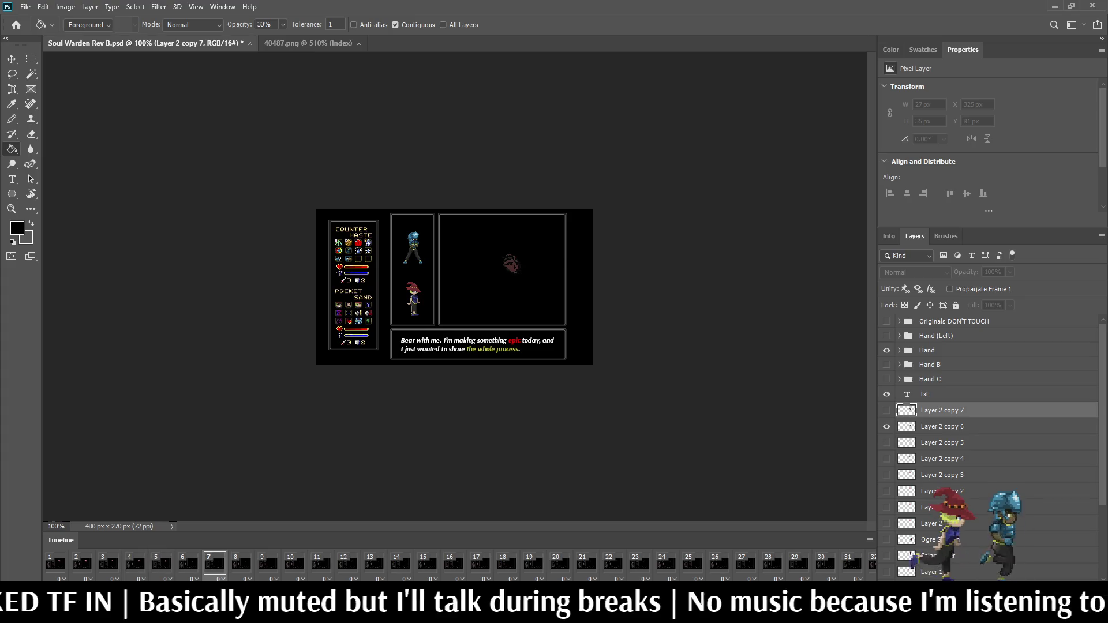
key(Right)
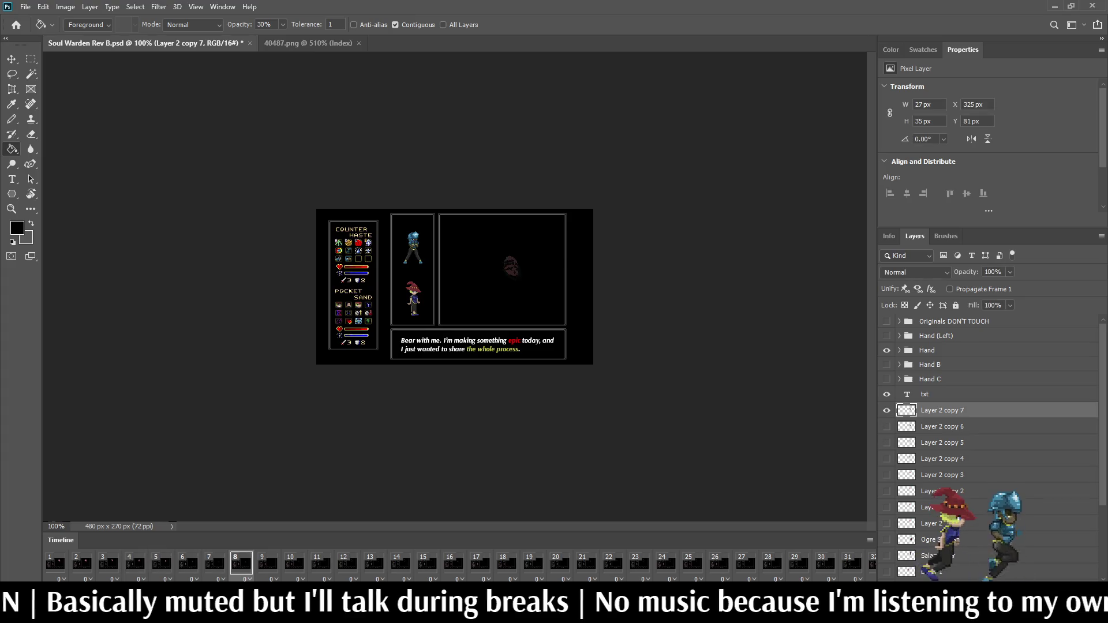
key(Right)
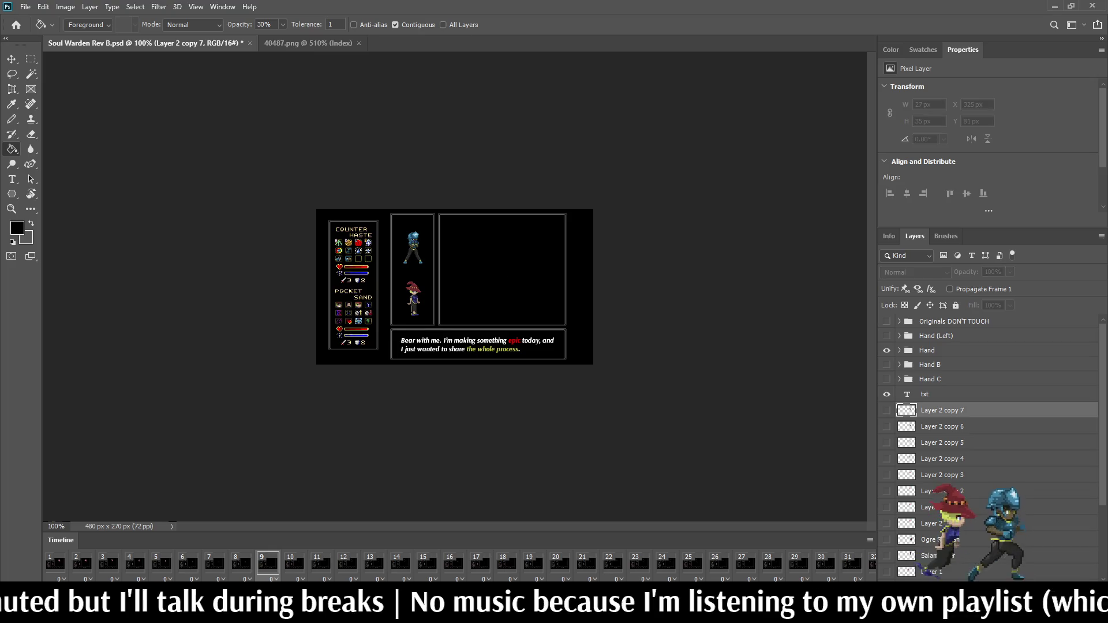
scroll(467, 278, up, 1)
scroll(466, 277, up, 3)
scroll(467, 277, up, 5)
scroll(467, 277, up, 5)
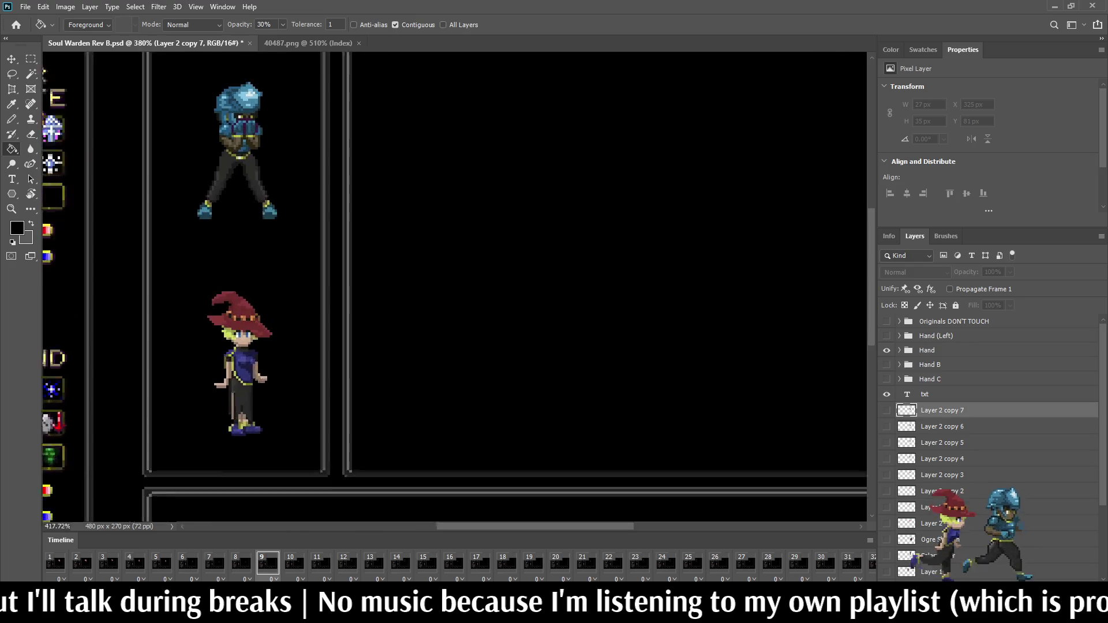
key(Left)
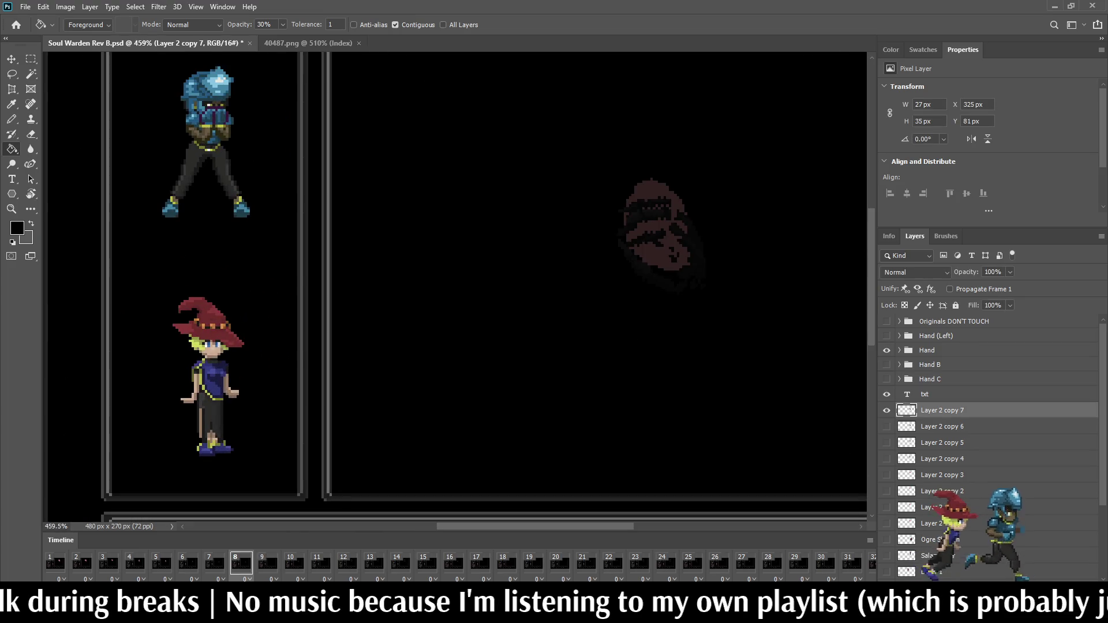
key(Right)
- Duplicate and show a blob layer for frame 9
key(ctrl+j)
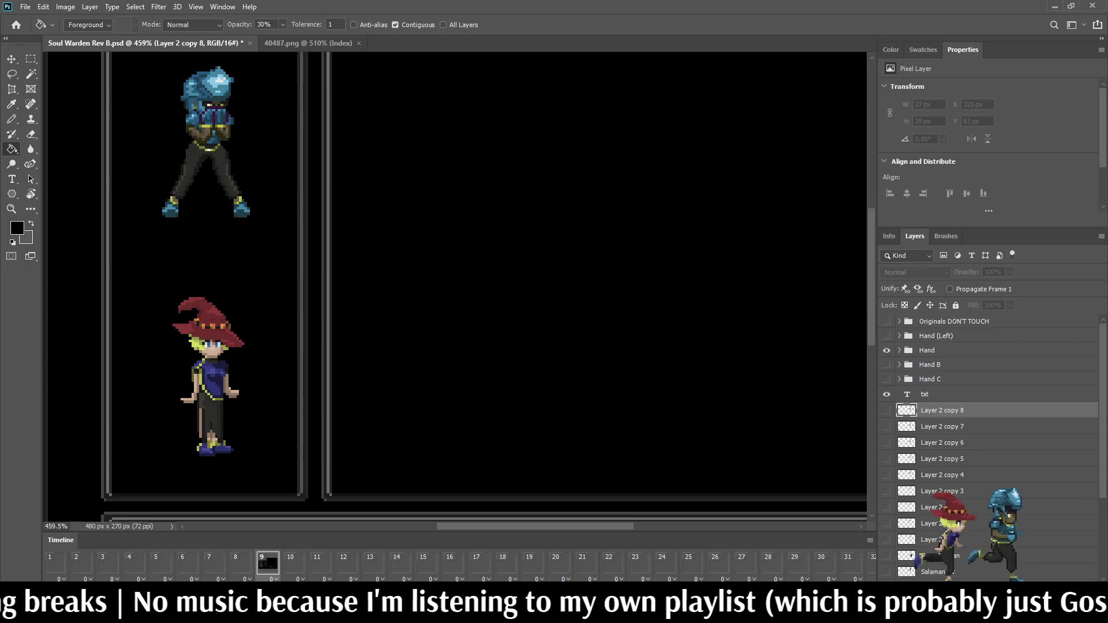
key(ctrl+comma)
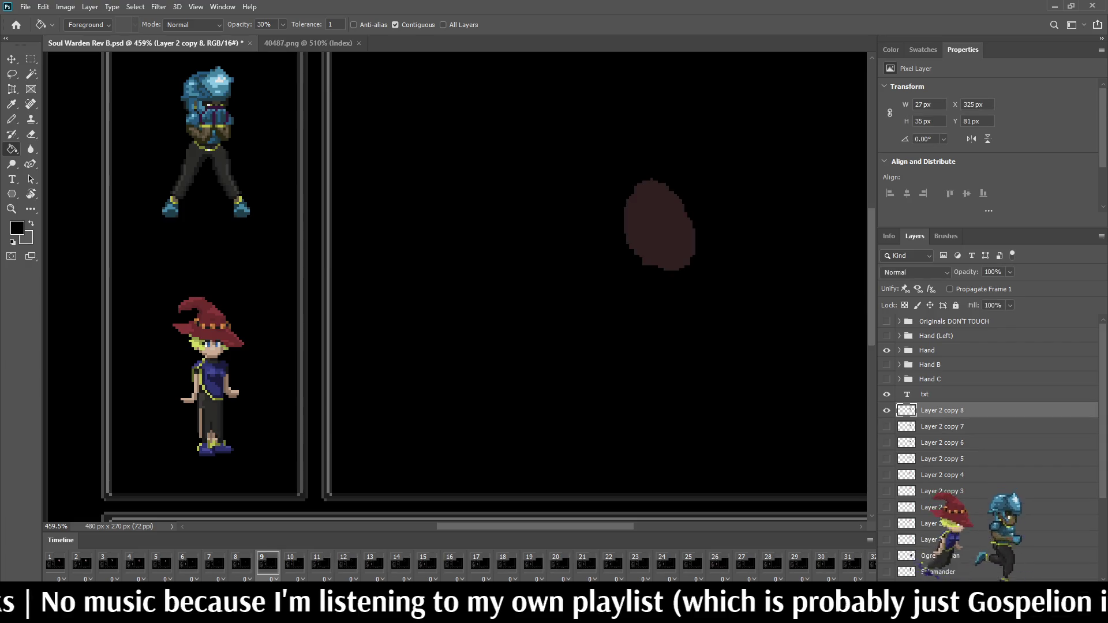
scroll(504, 255, down, 3)
scroll(504, 255, down, 1)
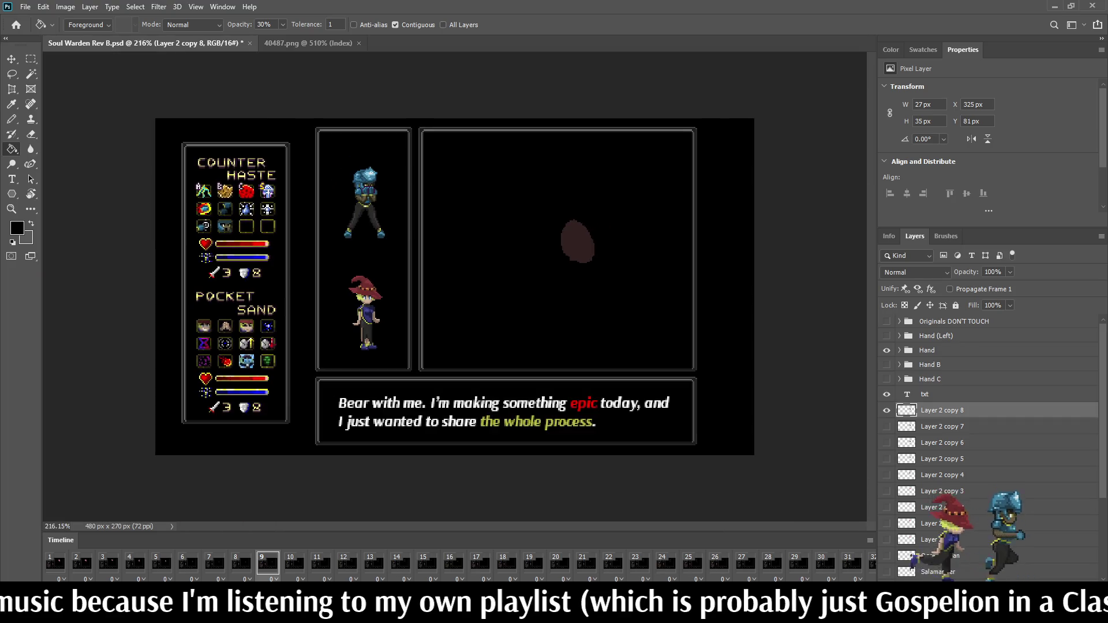
scroll(508, 256, up, 3)
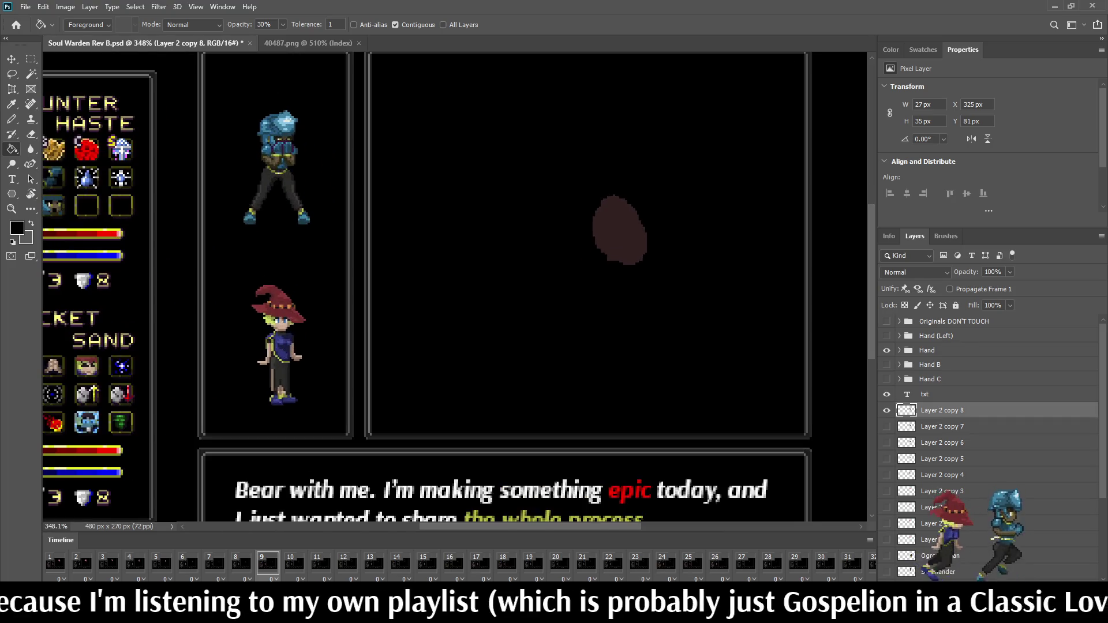
scroll(508, 255, down, 3)
scroll(508, 256, up, 1)
scroll(454, 281, down, 1)
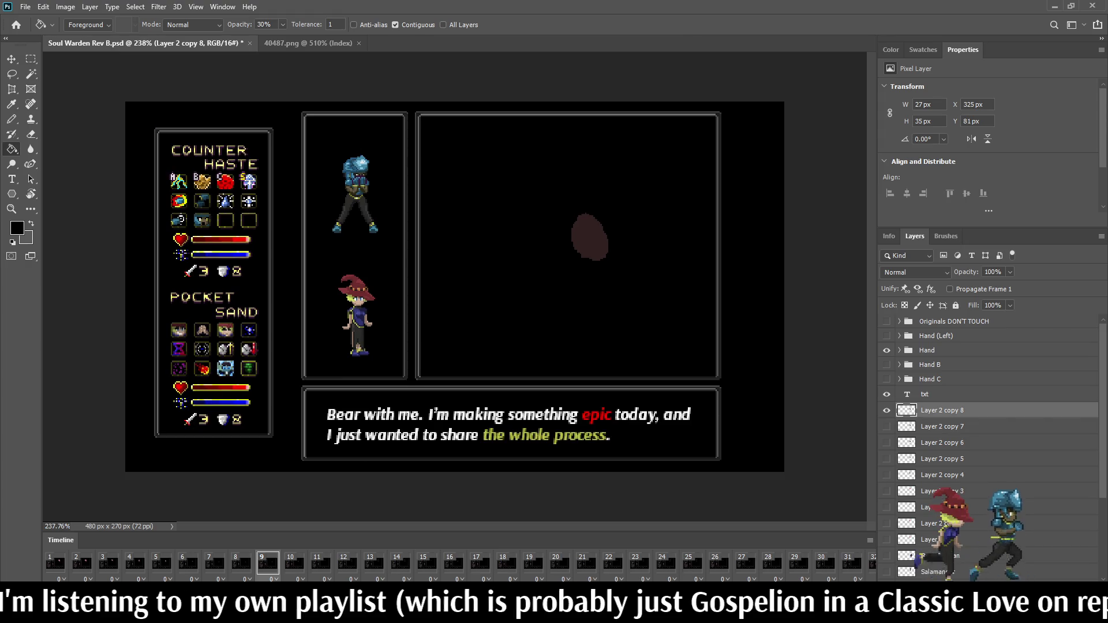
- Jump from the first frame to the last frame, 33, and save the document
click(56, 563)
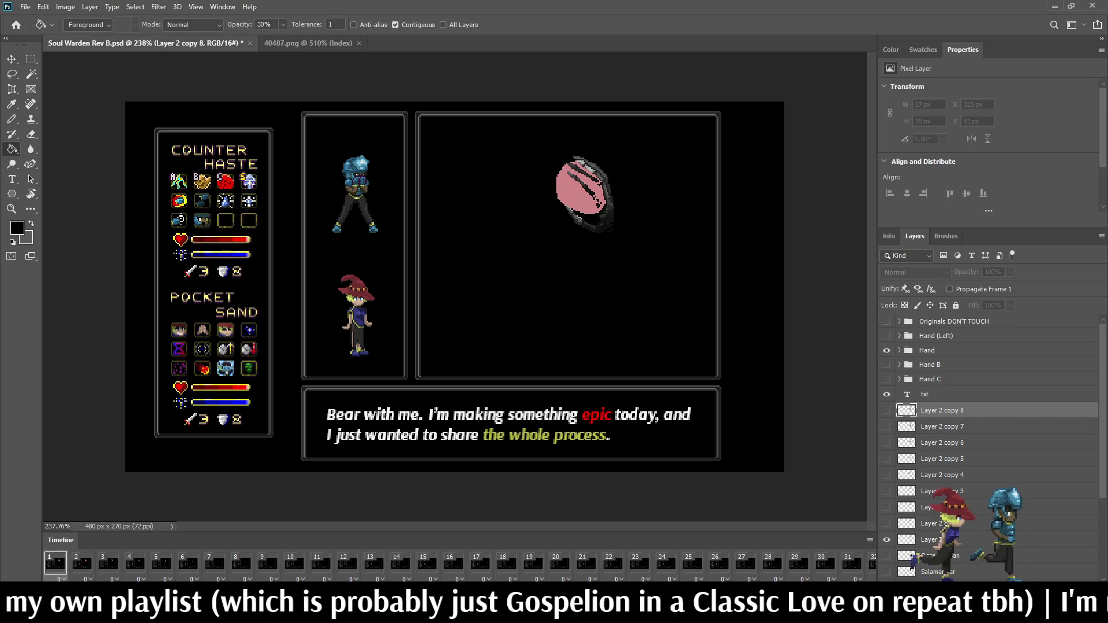
scroll(456, 563, right, 2)
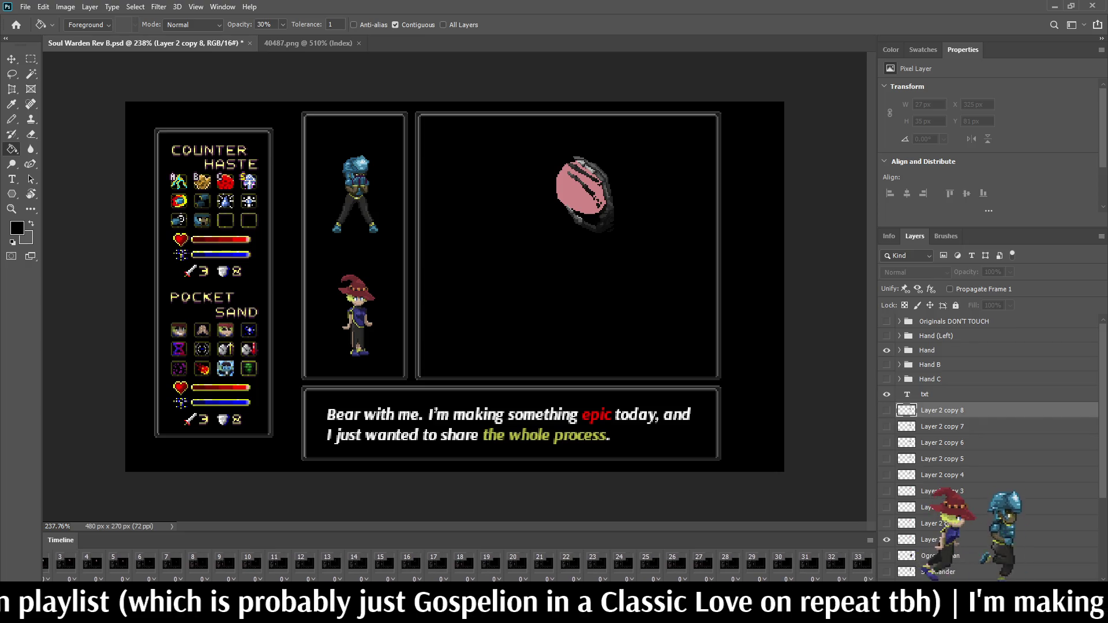
click(861, 562)
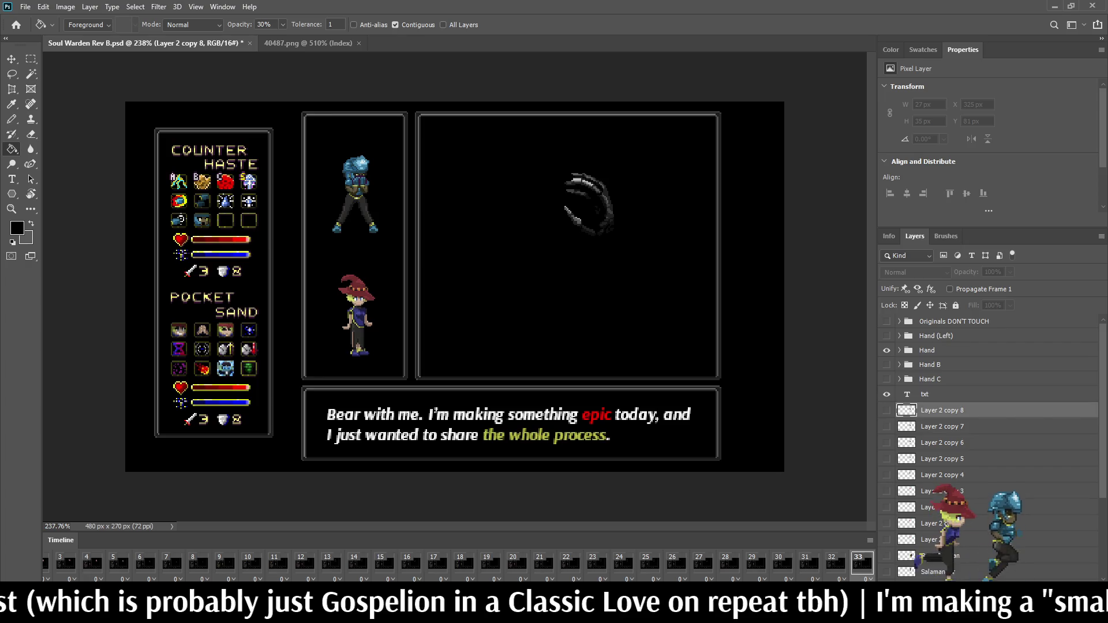
key(ctrl+s)
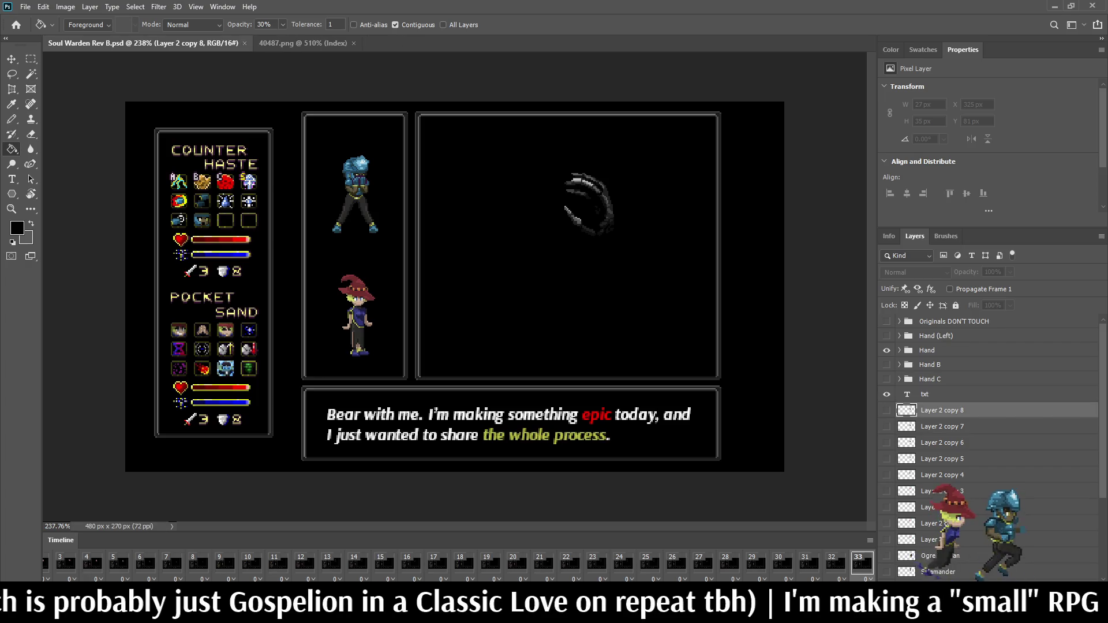
- Copy the original Layer 2 blob for frame 33 and move it about 3 px lower
click(928, 539)
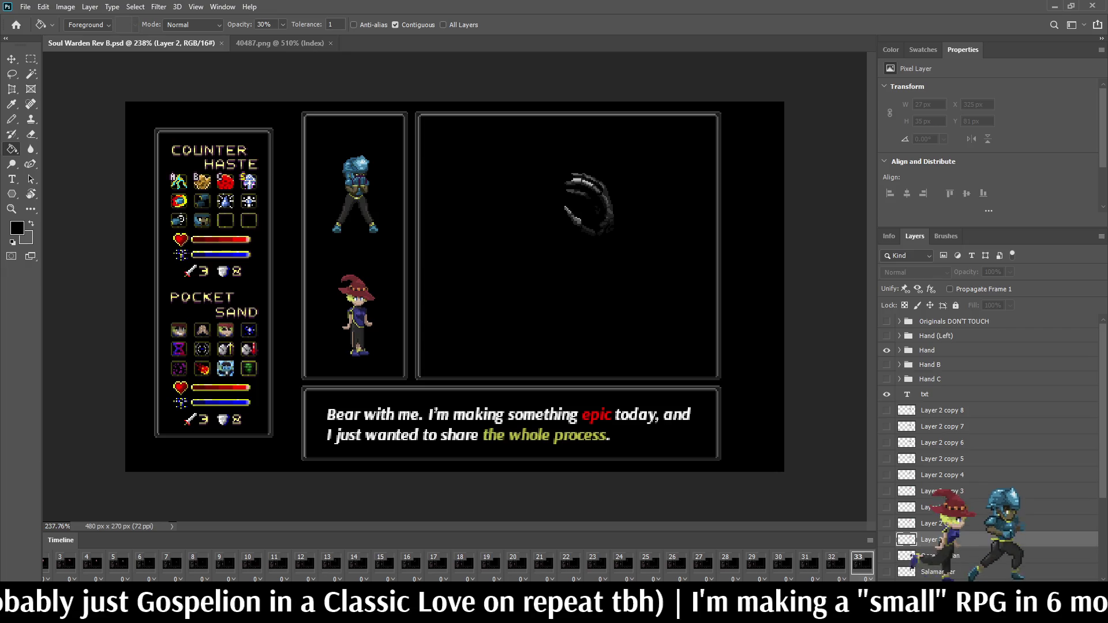
key(ctrl+j)
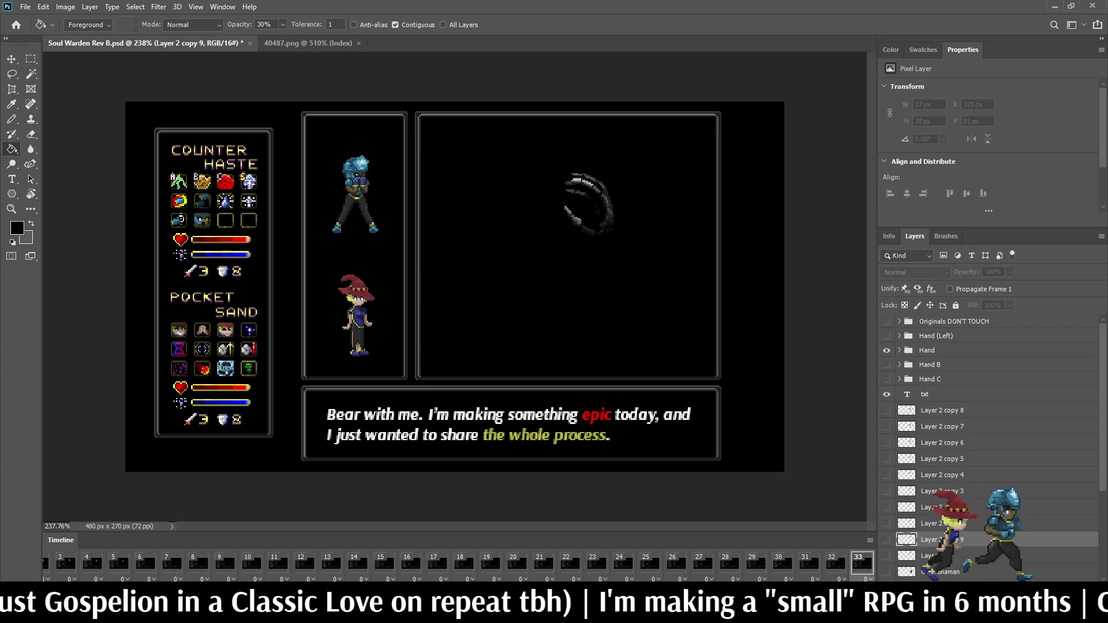
click(886, 539)
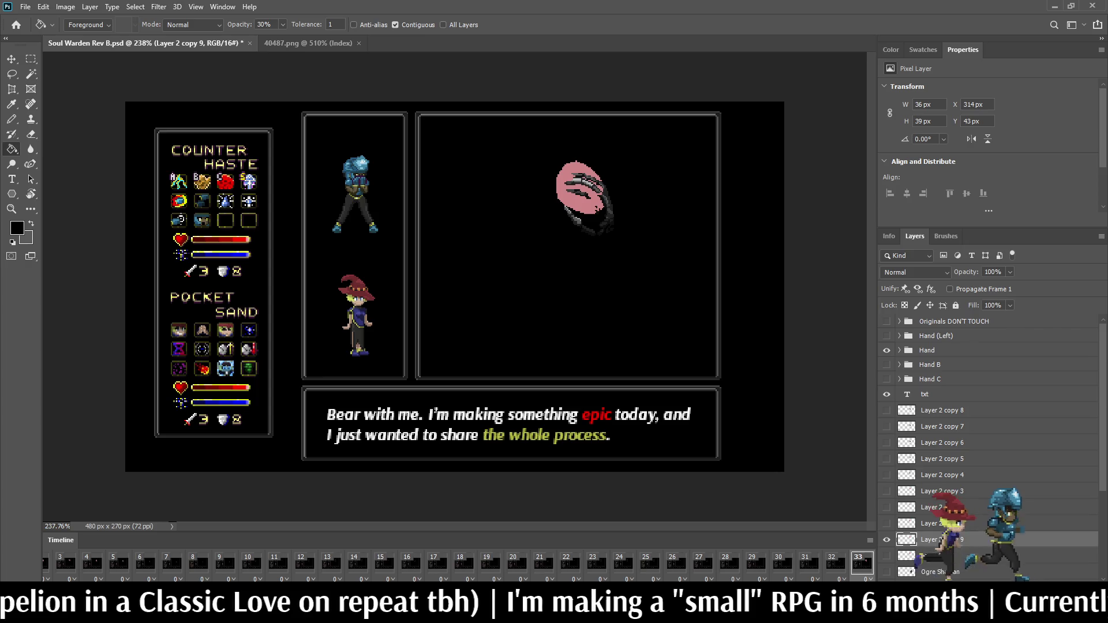
key(ctrl+t)
drag(579, 215, 579, 219)
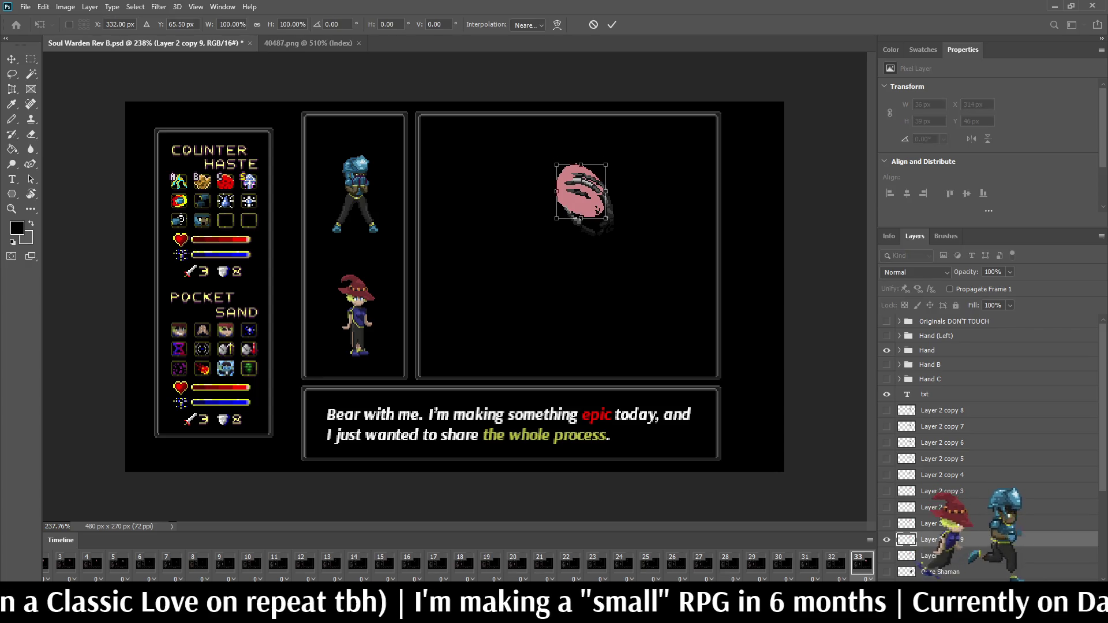
key(Return)
key(g)
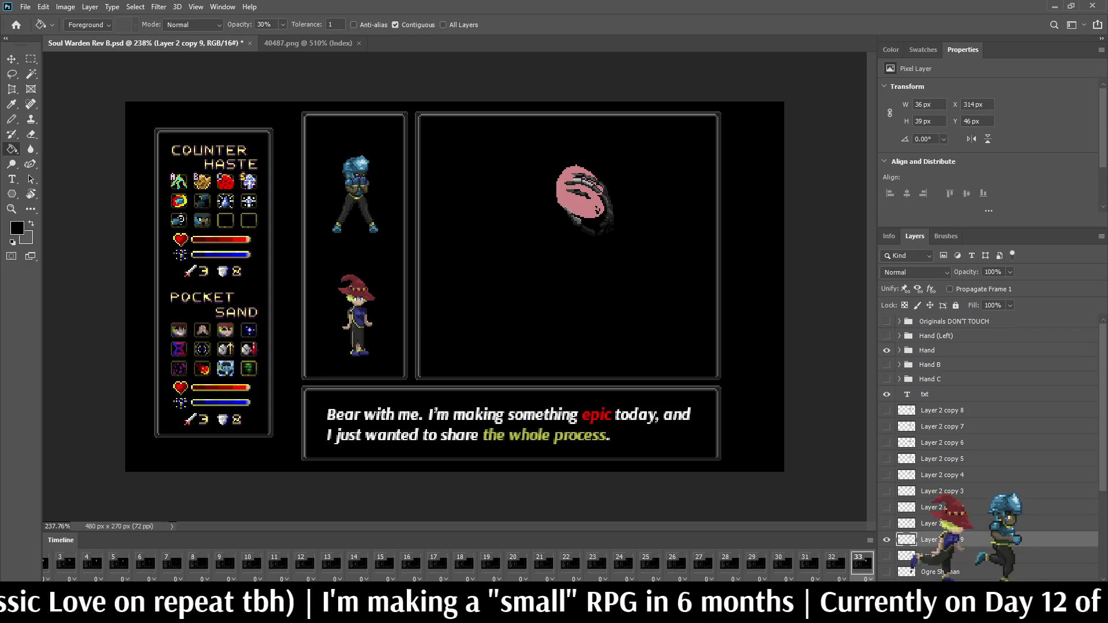
- Add blob copies for frames 32 and 31, each lowered by 3 px
click(835, 563)
key(ctrl+j)
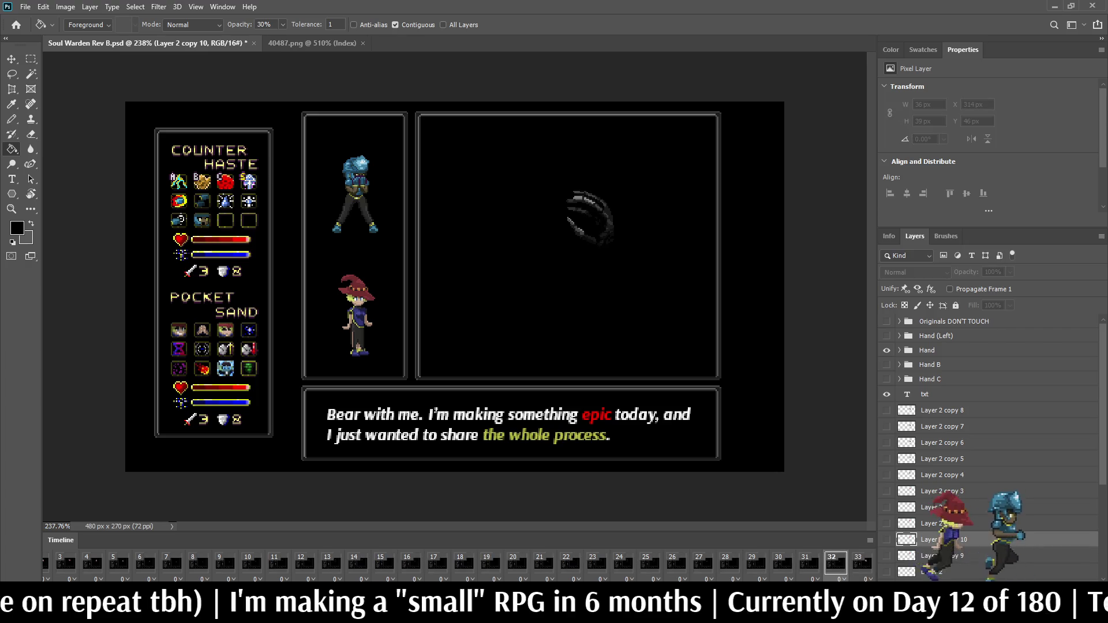
key(ctrl+t)
key(Down)
key(Down)
key(Down)
key(Return)
click(808, 563)
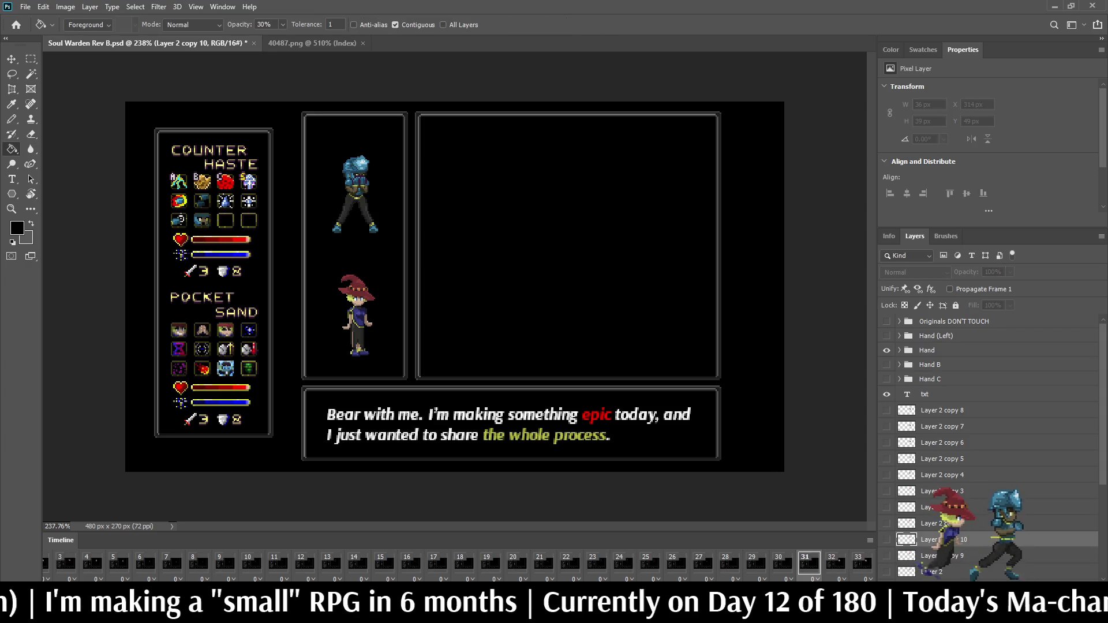
key(ctrl+j)
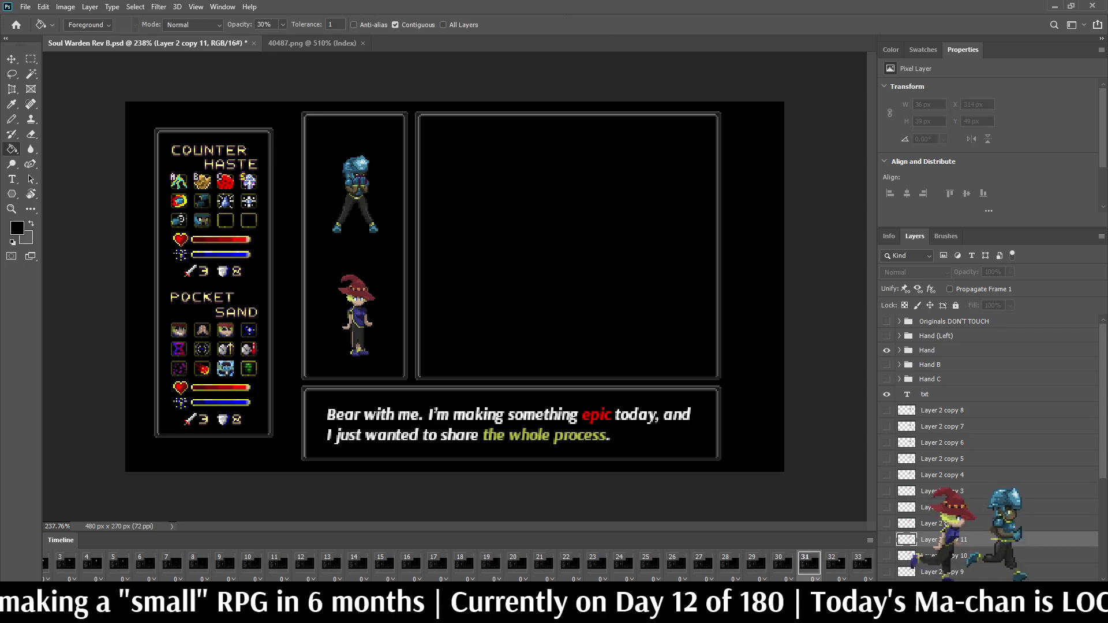
click(886, 539)
key(ctrl+t)
key(Down)
key(Down)
key(Down)
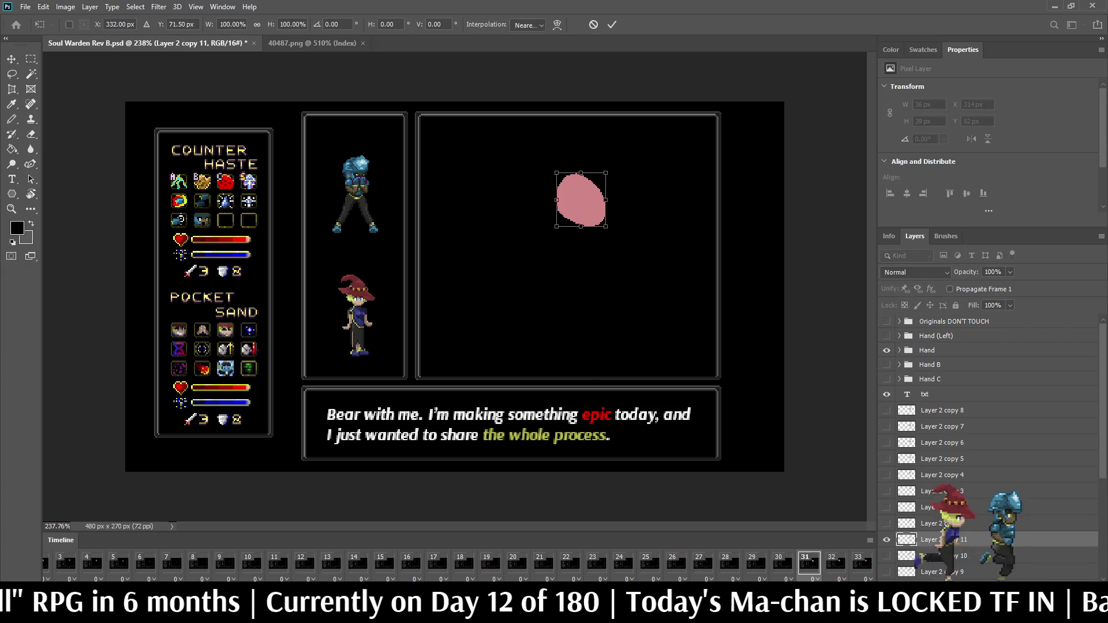
key(Return)
key(g)
- Add blob copies for frames 30 and 29, each lowered by 3 px
click(782, 563)
key(ctrl+j)
click(886, 539)
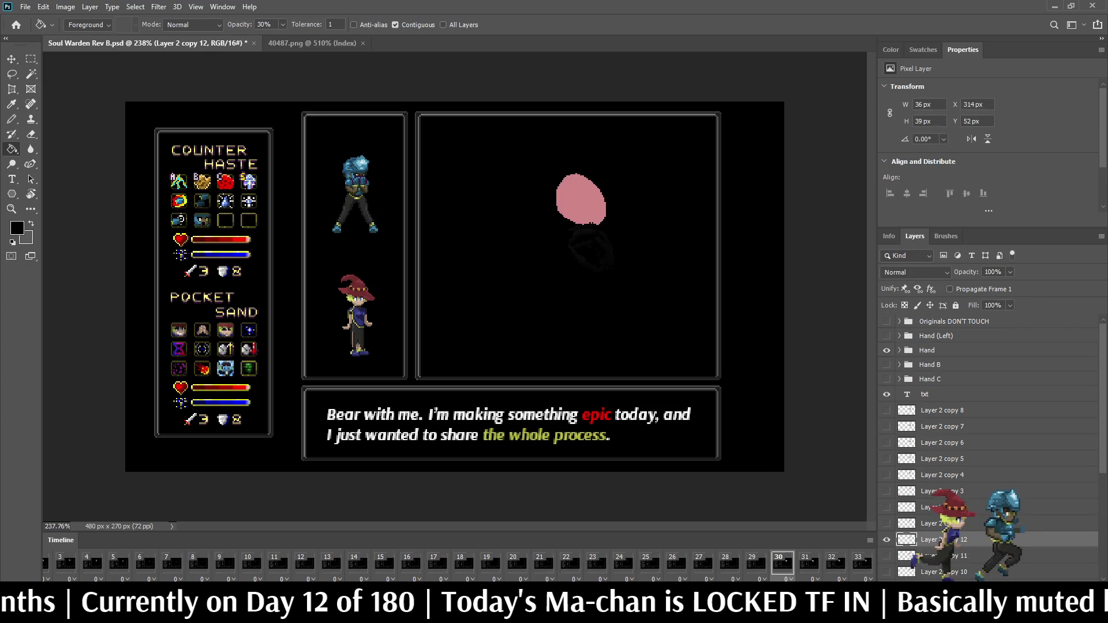
key(ctrl+Down)
key(ctrl+Down)
key(ctrl+Down)
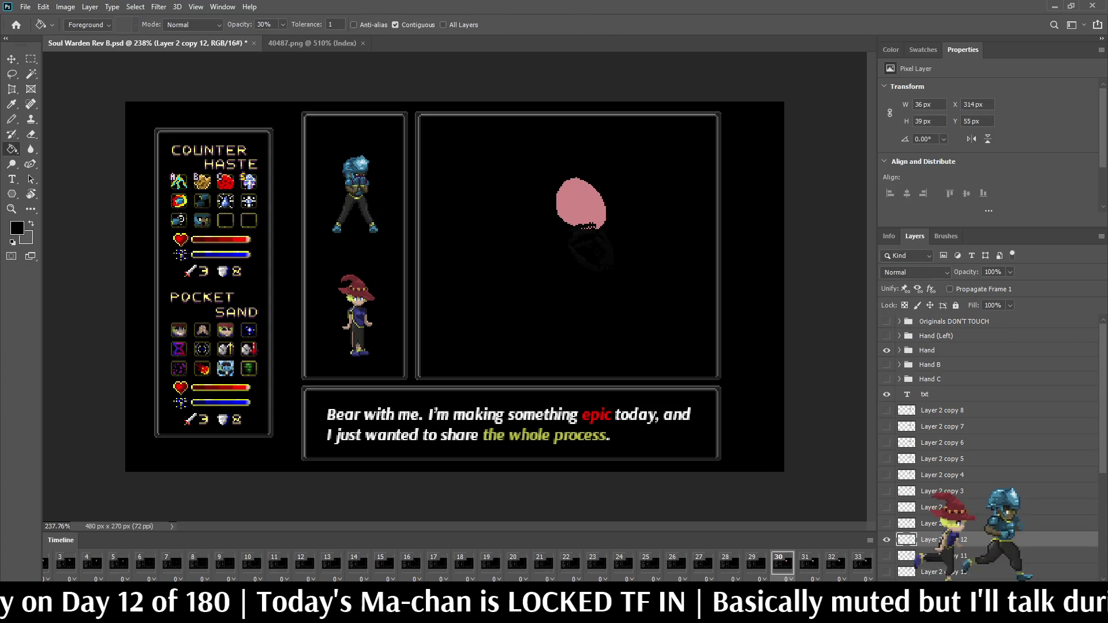
click(756, 562)
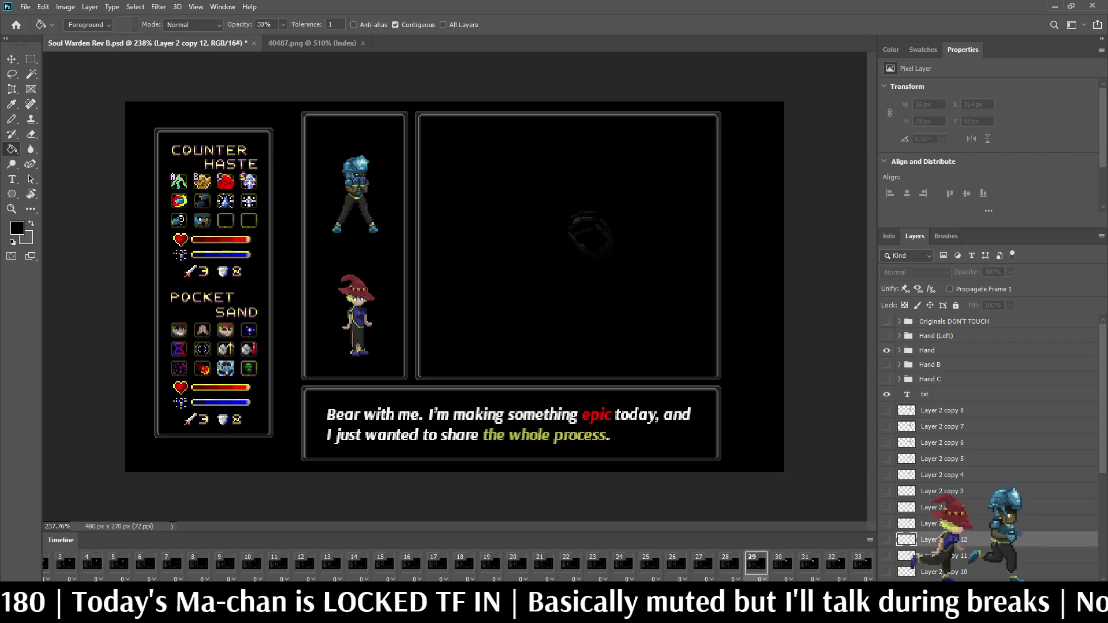
key(ctrl+j)
click(887, 539)
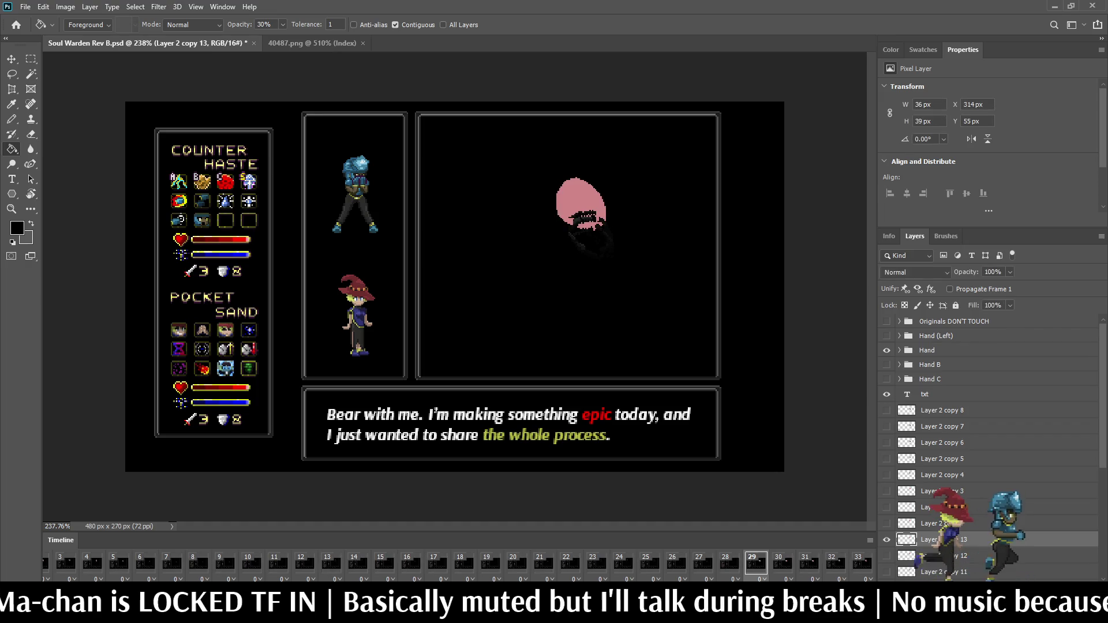
key(ctrl+Down)
key(ctrl+Down)
key(ctrl+Down)
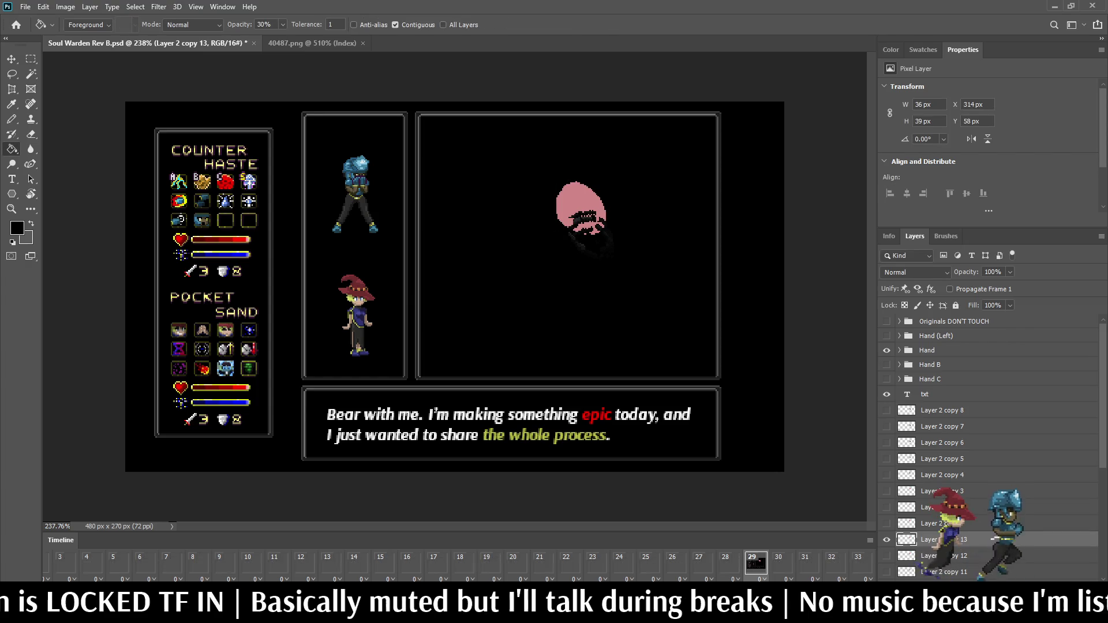
- Add blob copies for frames 28 and 27, lowered about 2–3 px each, ending at Layer 2 copy 15
click(728, 562)
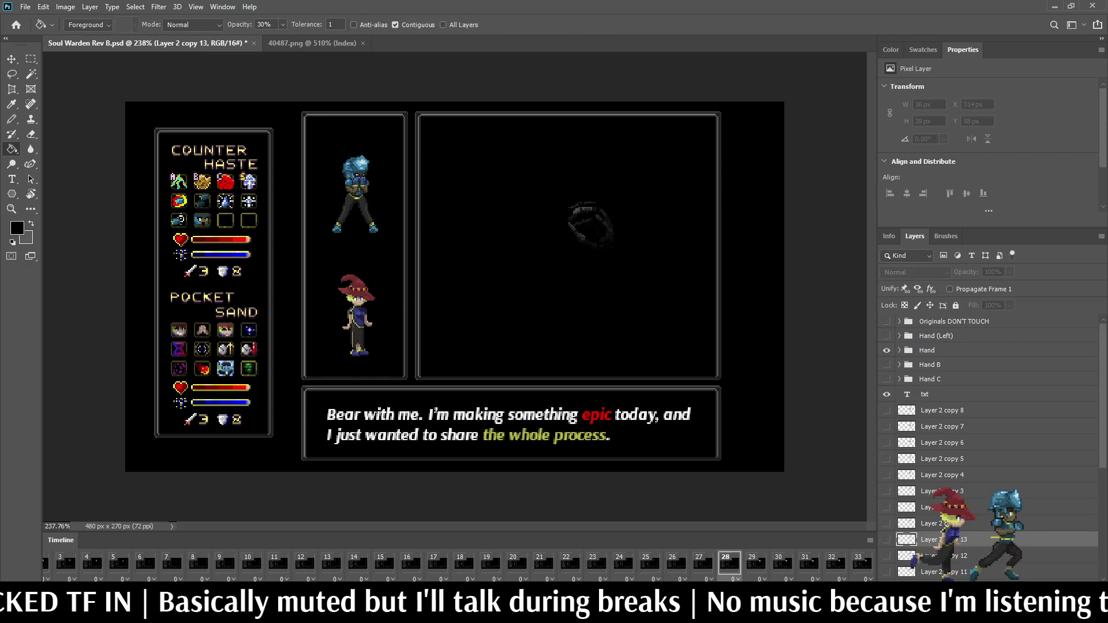
key(ctrl+j)
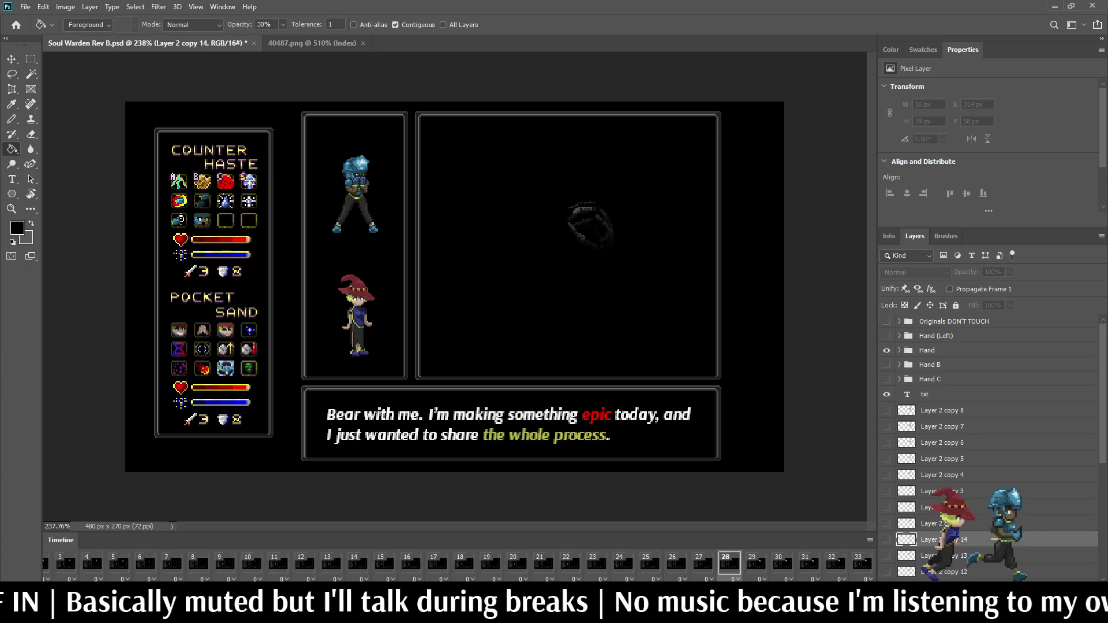
click(886, 539)
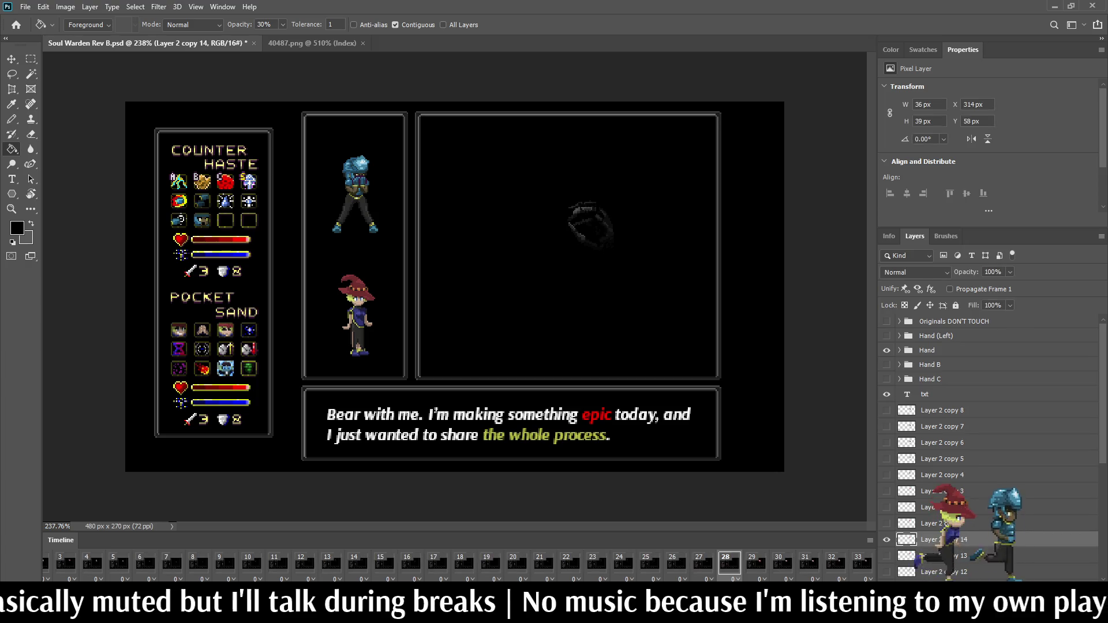
key(ctrl+t)
key(Down)
key(Down)
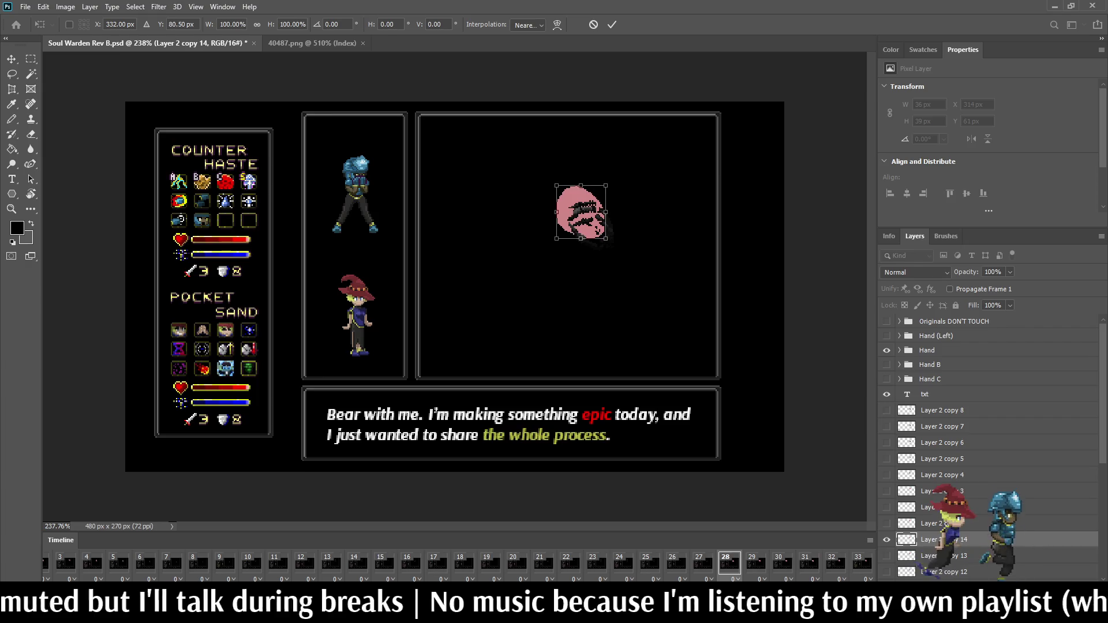
key(Return)
key(g)
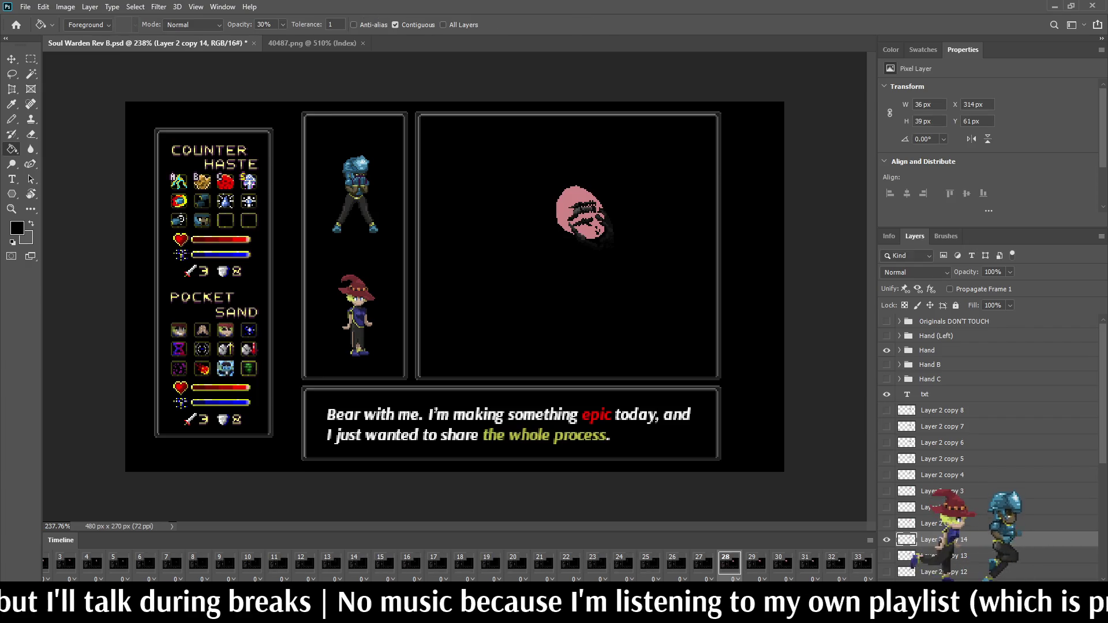
click(700, 562)
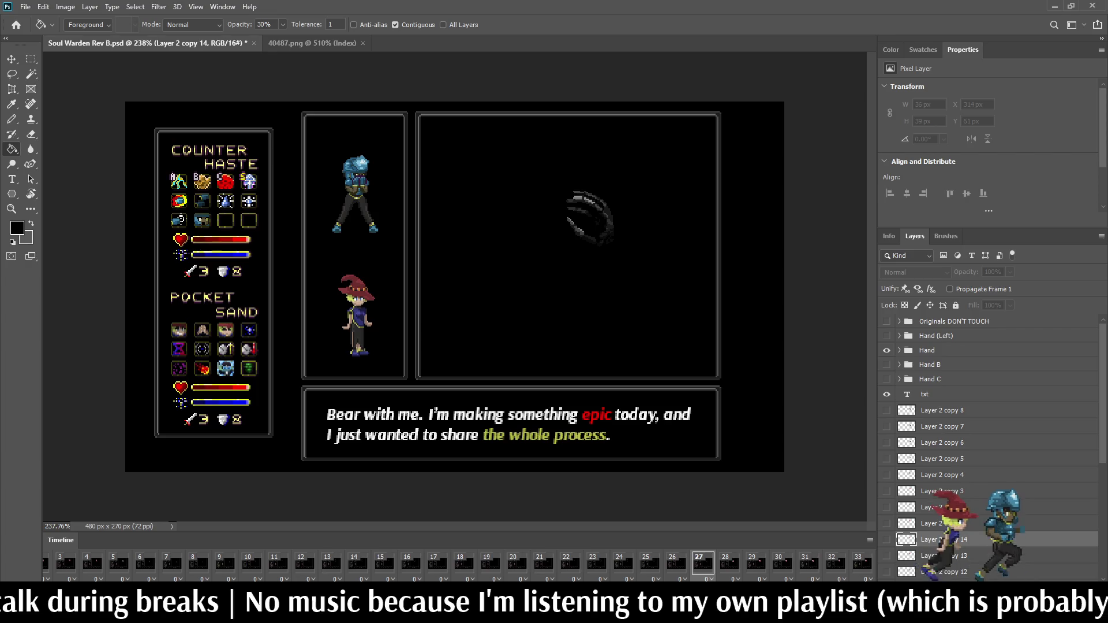
key(ctrl+j)
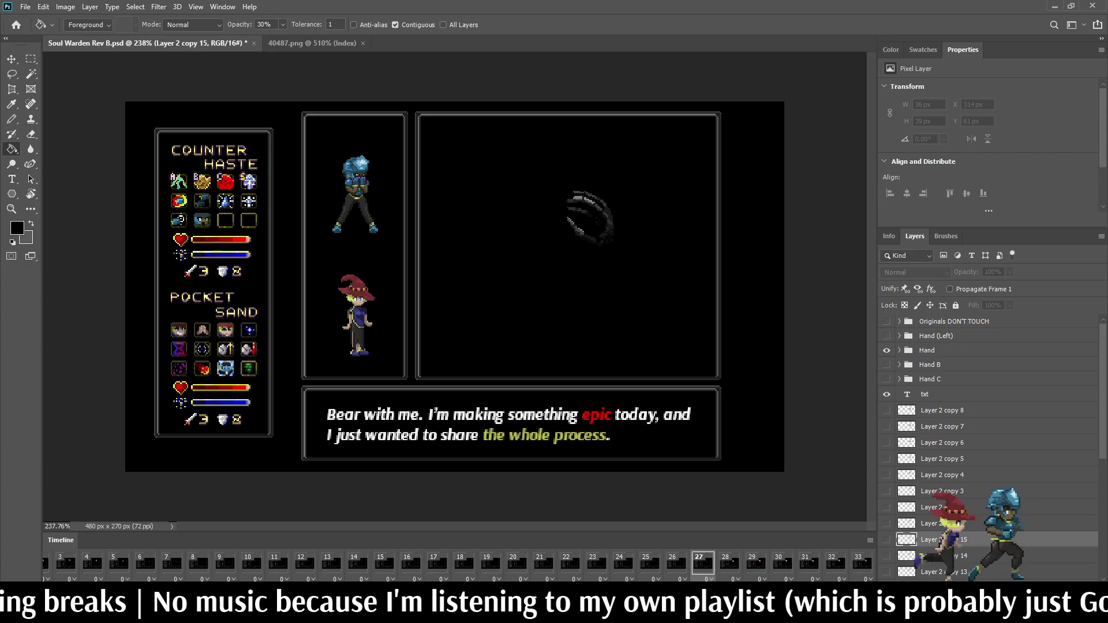
key(ctrl+t)
key(Down)
key(Down)
key(Down)
key(Return)
key(g)
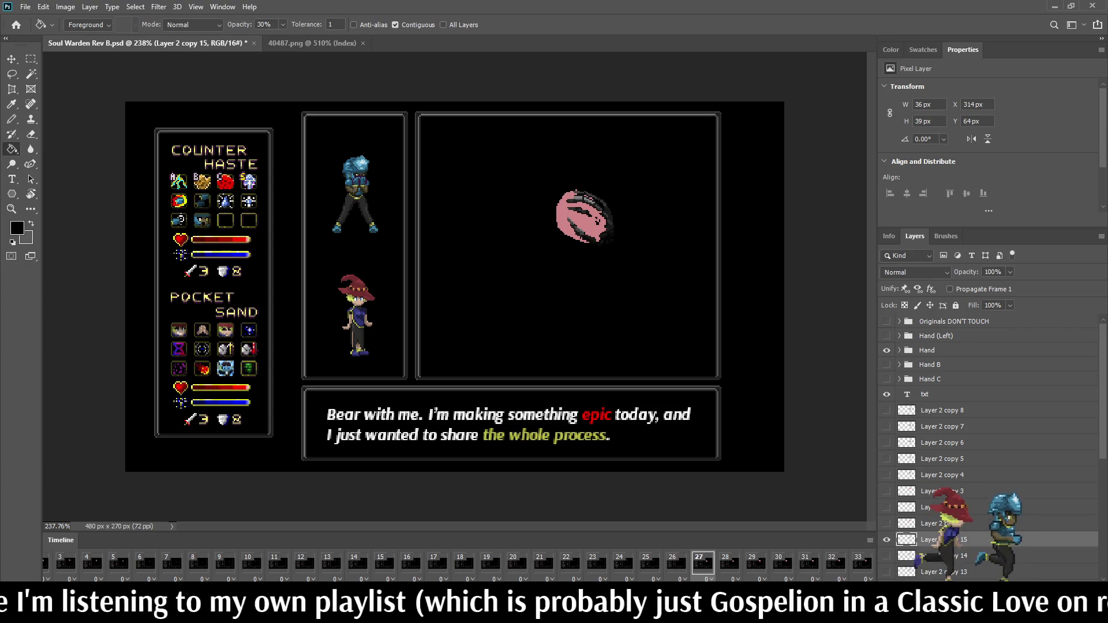
- Show the blob on frame 26 and add a 3 px lower blob copy for frame 25
click(676, 562)
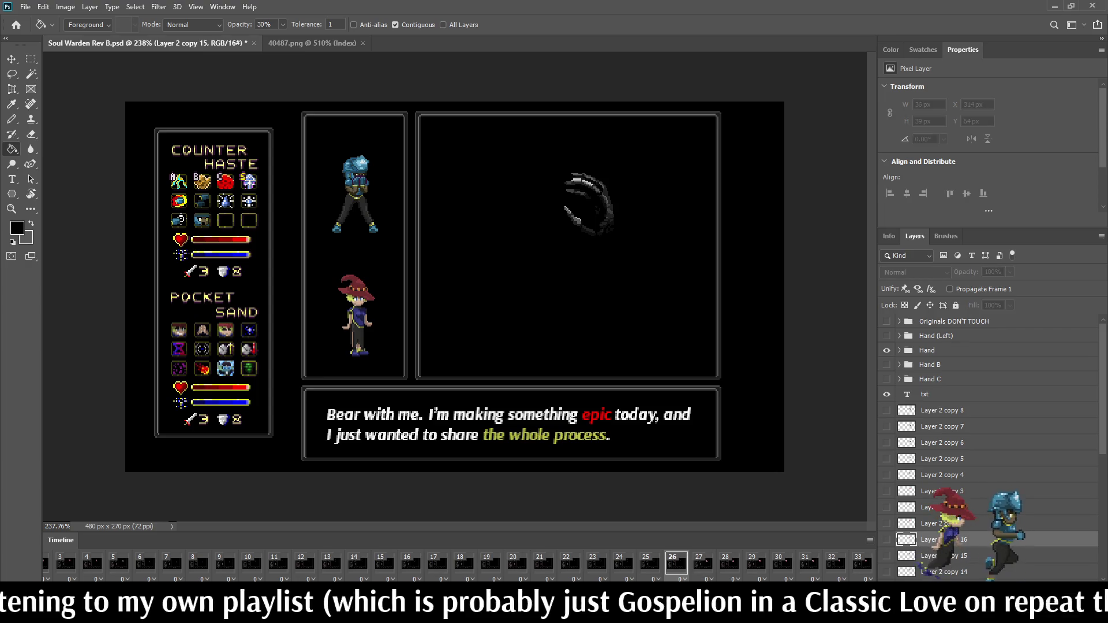
click(886, 539)
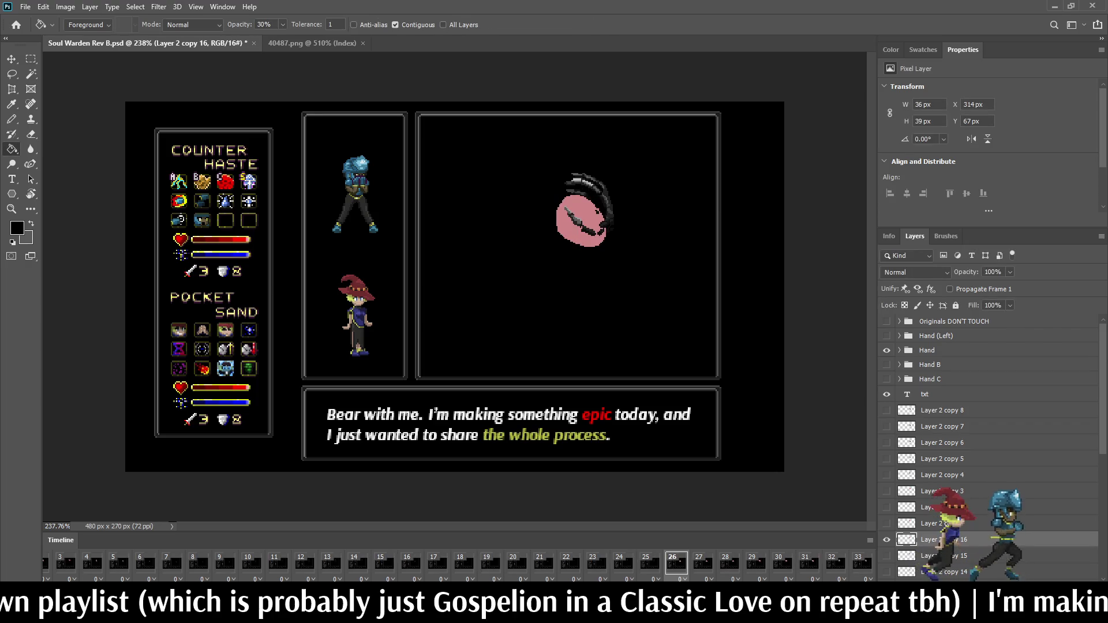
click(649, 562)
key(ctrl+j)
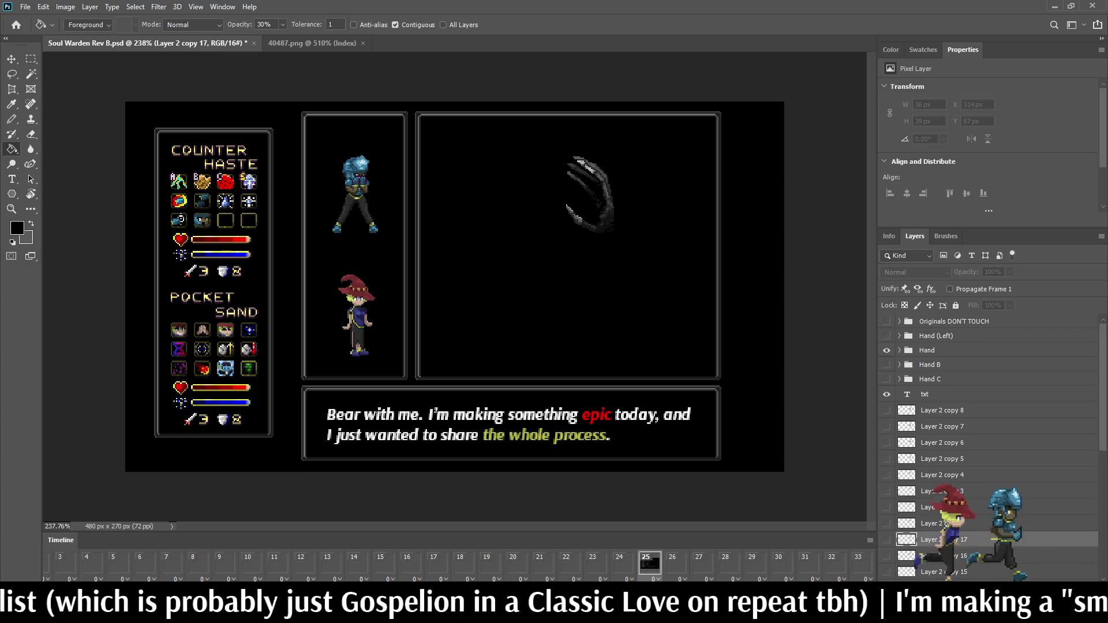
click(886, 540)
key(ctrl+t)
key(Down)
key(Down)
key(Down)
key(Return)
key(g)
- Add 3 px lower blob copies for frames 24 and 23, then play the animation
key(ctrl+j)
click(622, 562)
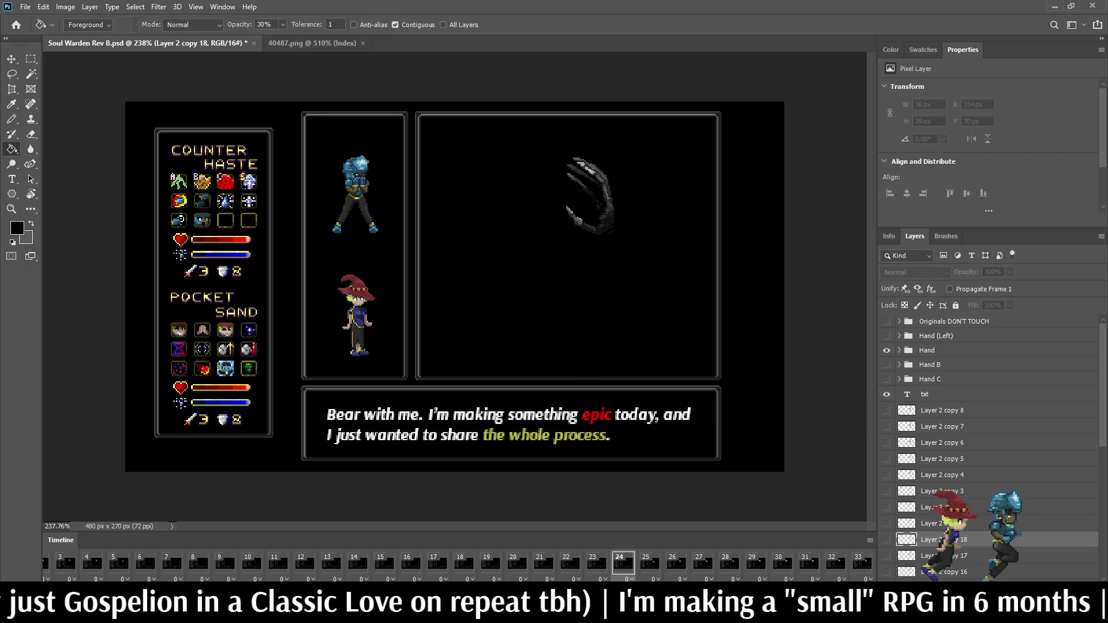
key(ctrl+t)
key(Down)
key(Down)
key(Down)
key(Return)
click(596, 562)
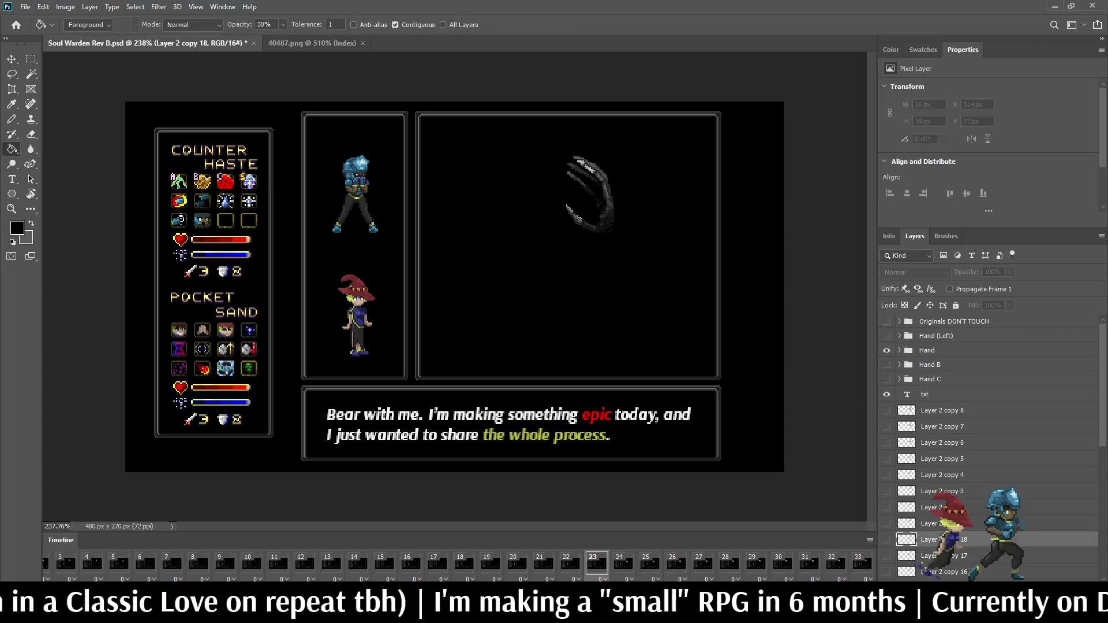
key(ctrl+j)
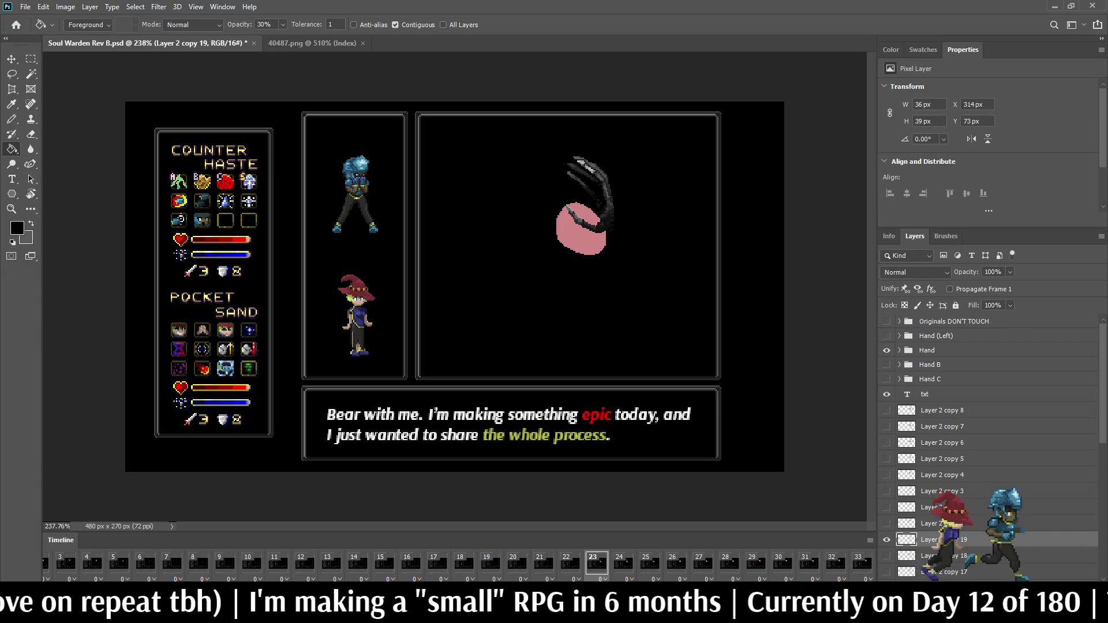
key(ctrl+t)
key(Down)
key(Down)
key(Down)
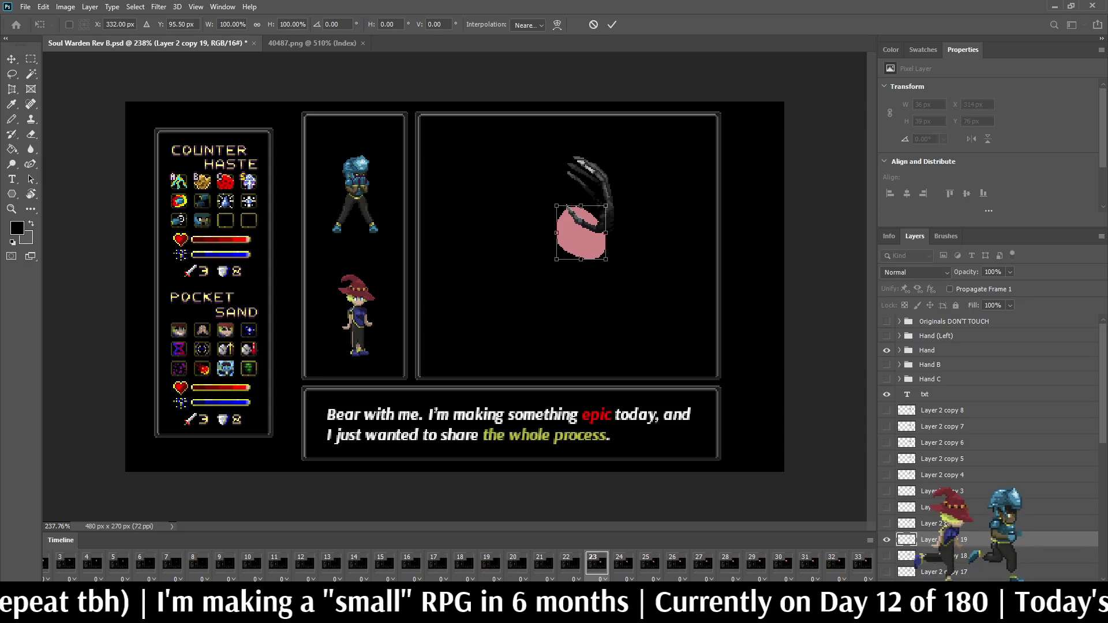
key(Return)
key(space)
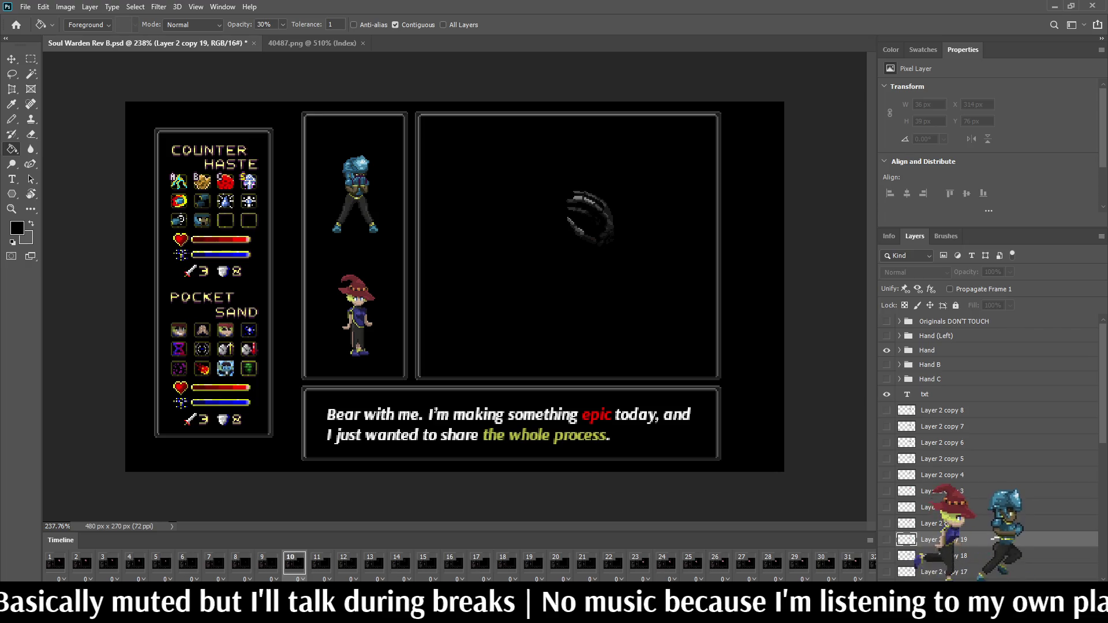
- Expand the Hand group, check frames 11–12, stop playback and view the scene at 100%
click(899, 350)
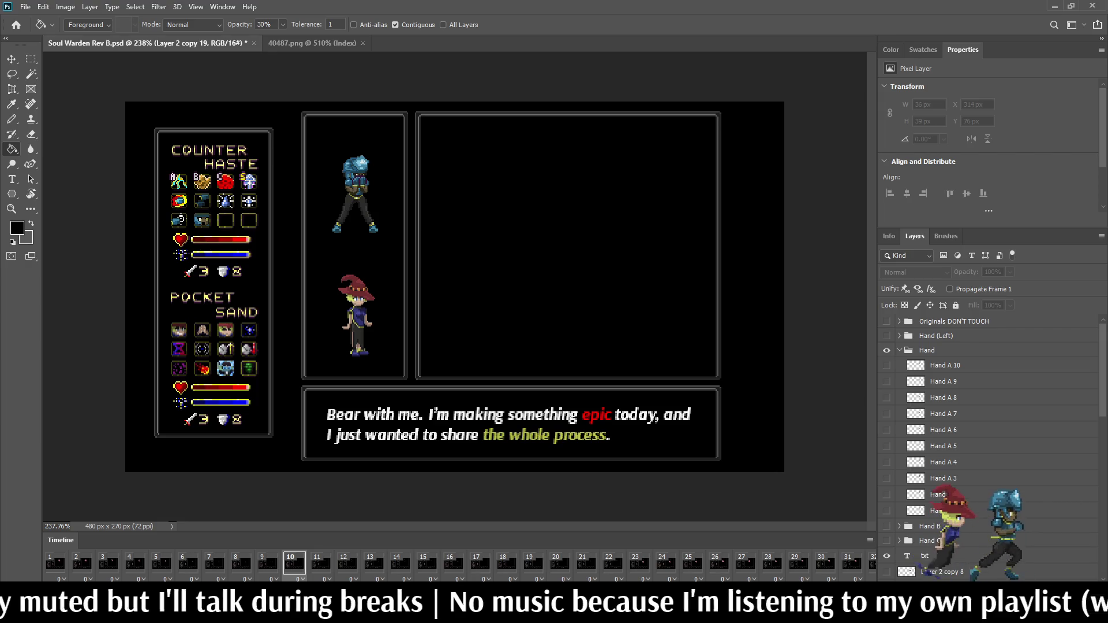
click(321, 562)
click(347, 562)
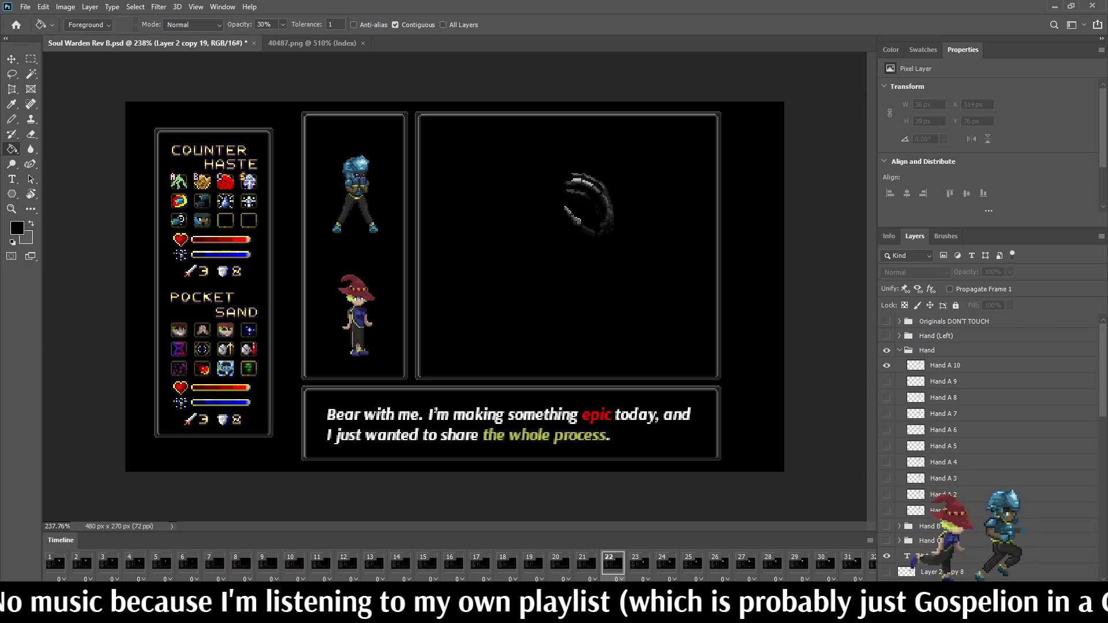
key(space)
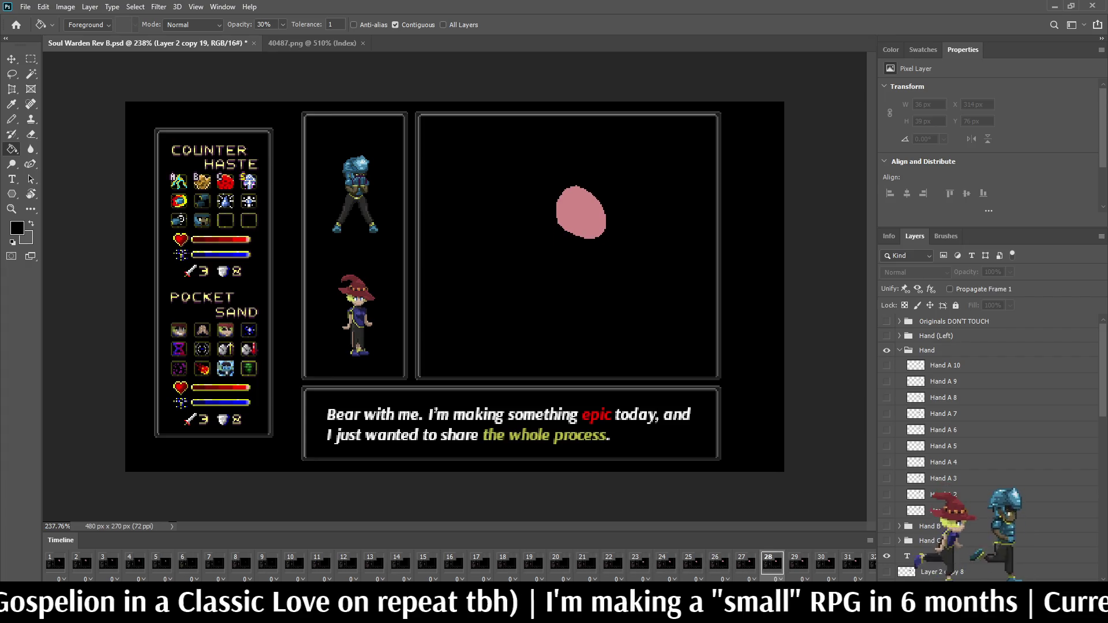
scroll(456, 562, right, 1)
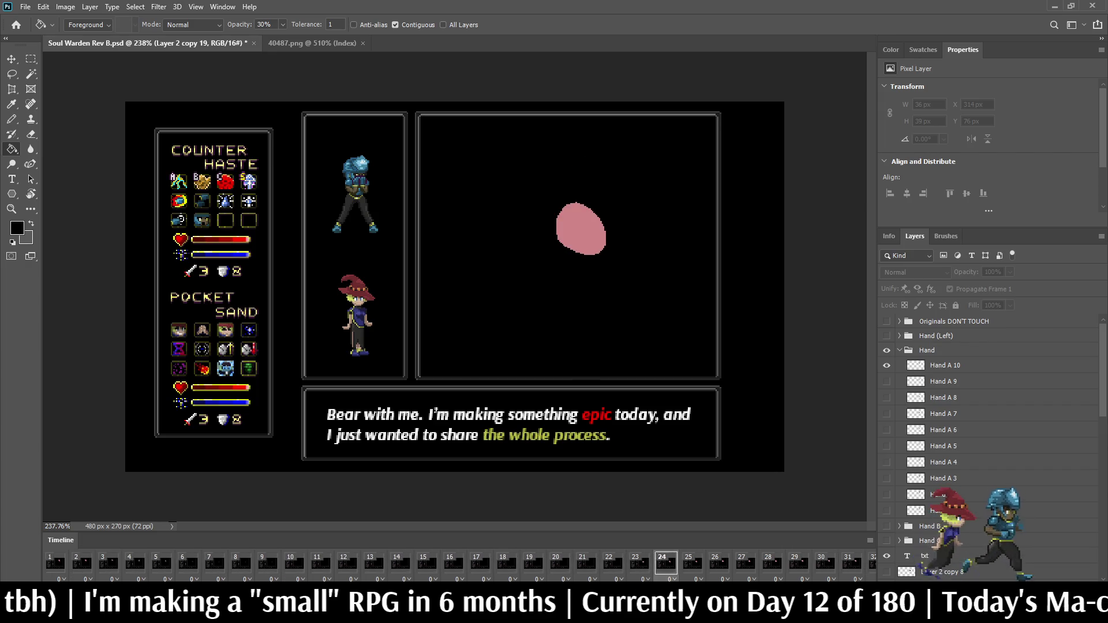
key(ctrl+1)
- Show the animating scene full-screen on black with the canvas fit to the screen
key(f)
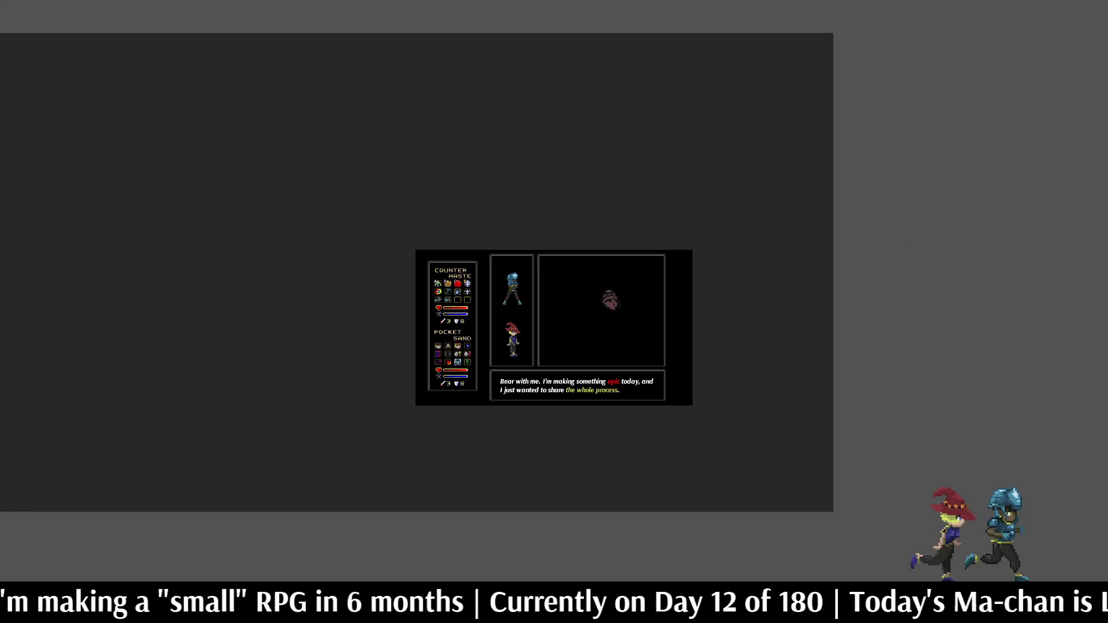
key(f)
key(ctrl+0)
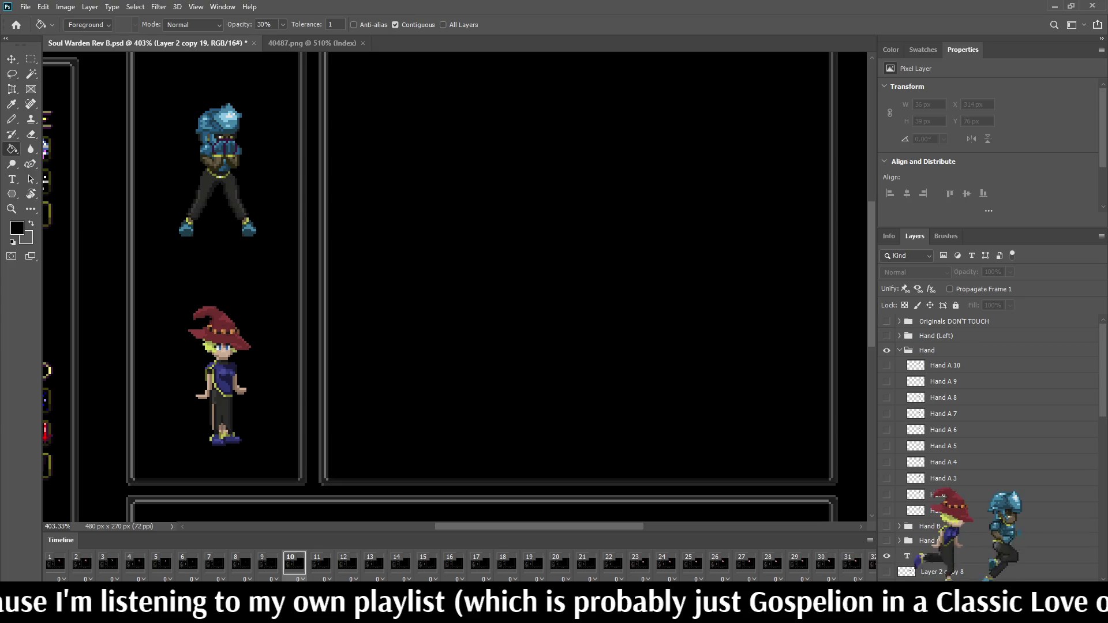
- Duplicate the frame 9 blob layer for frame 10, nudged up one pixel
scroll(989, 447, down, 3)
scroll(989, 447, down, 3)
scroll(989, 447, down, 3)
scroll(990, 447, down, 3)
scroll(990, 447, down, 1)
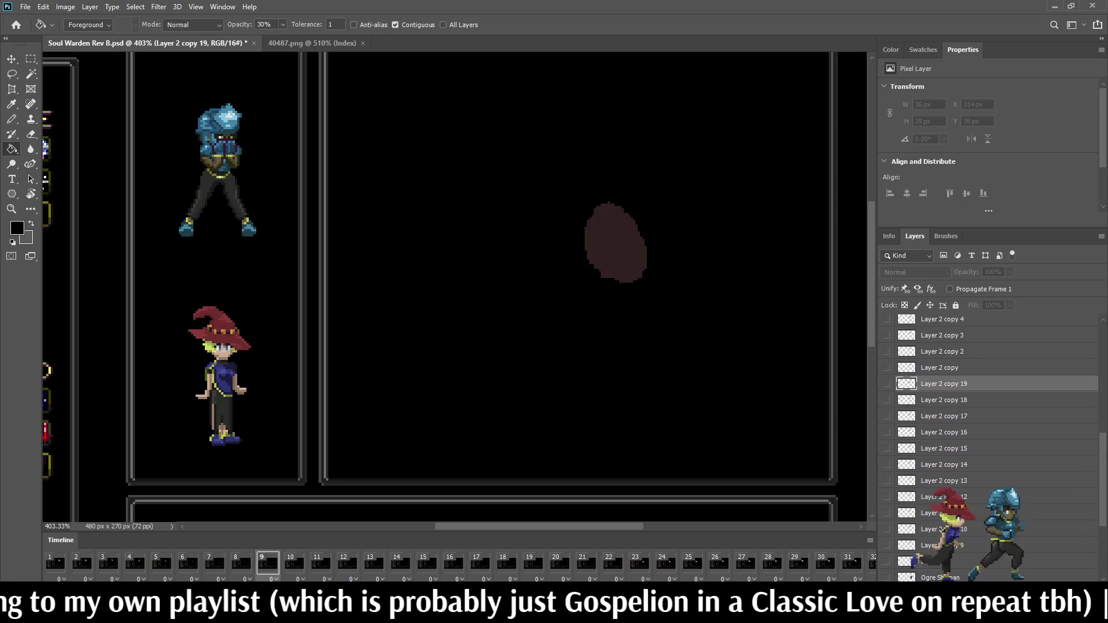
scroll(989, 447, down, 2)
scroll(989, 448, up, 3)
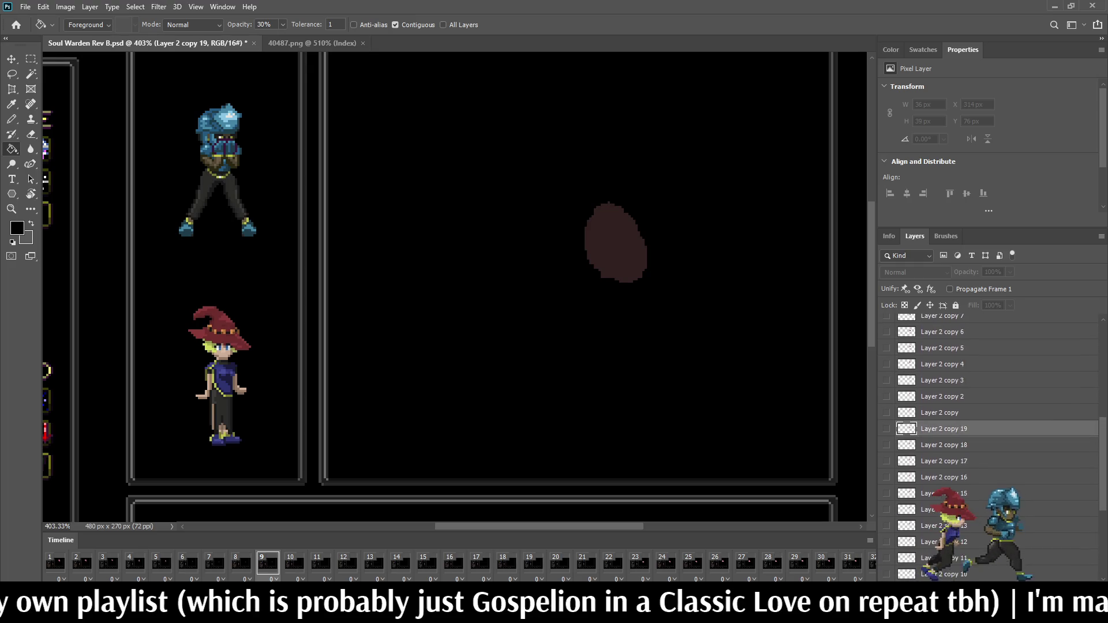
scroll(989, 447, up, 2)
click(941, 386)
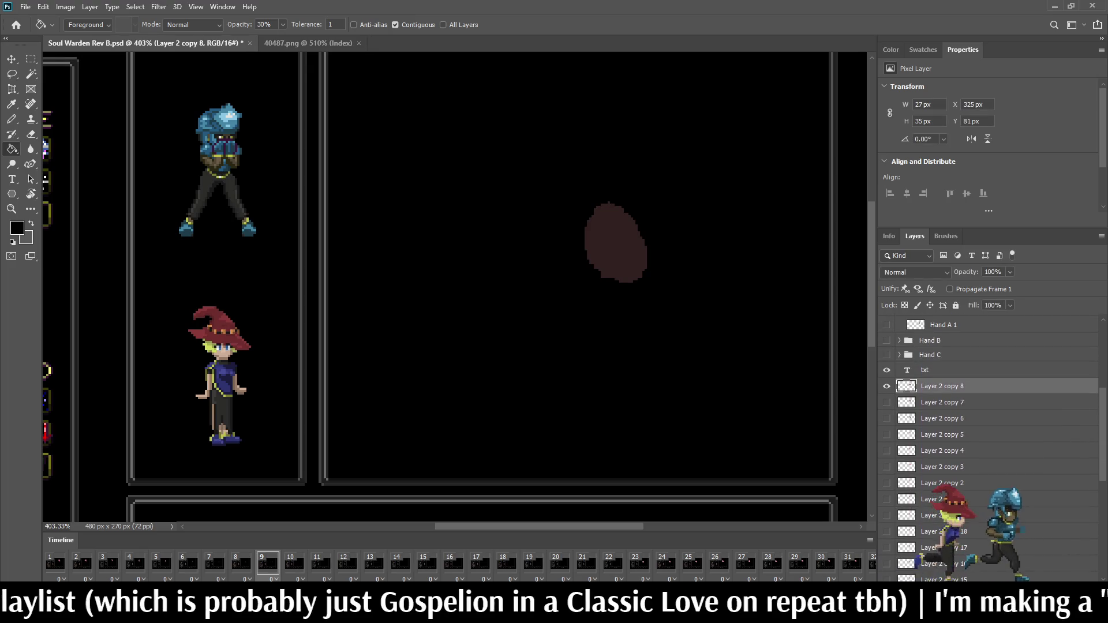
click(295, 563)
key(ctrl+j)
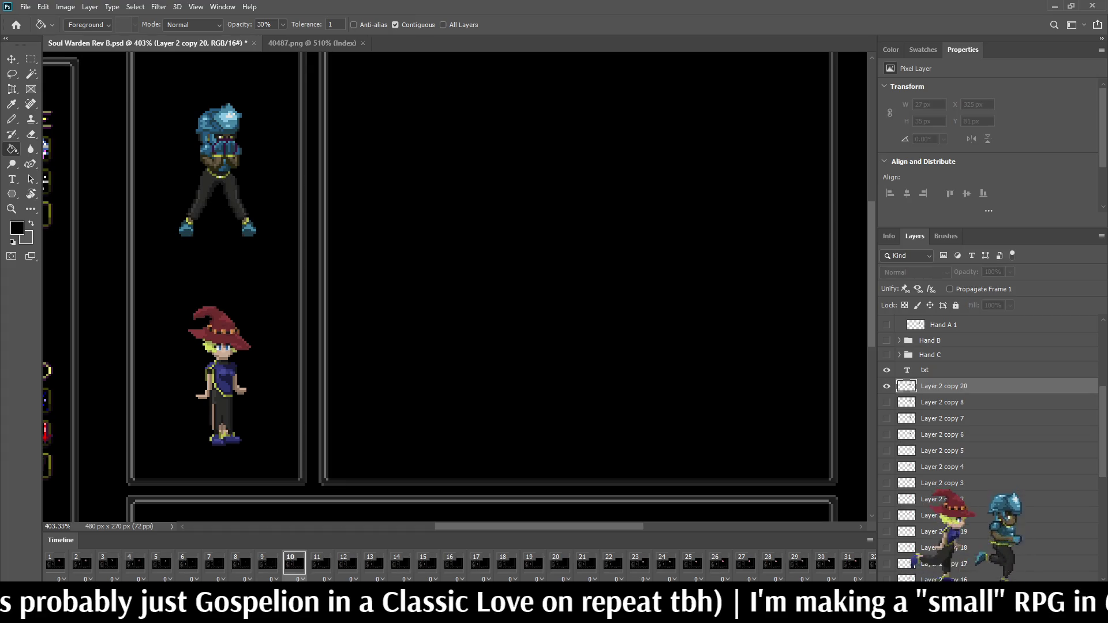
key(ctrl+t)
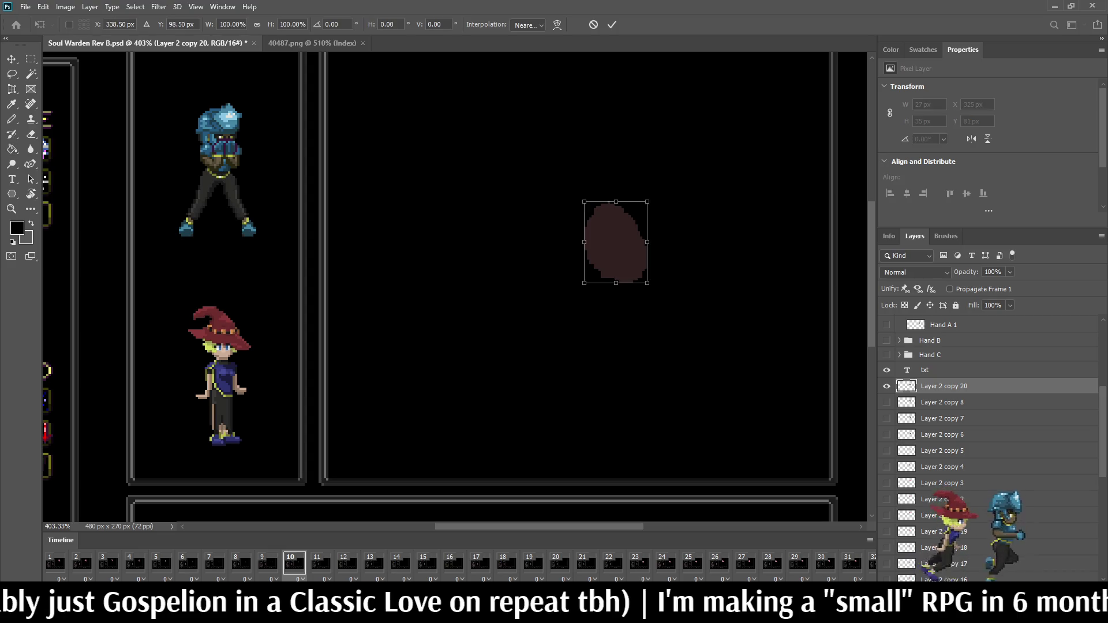
key(Up)
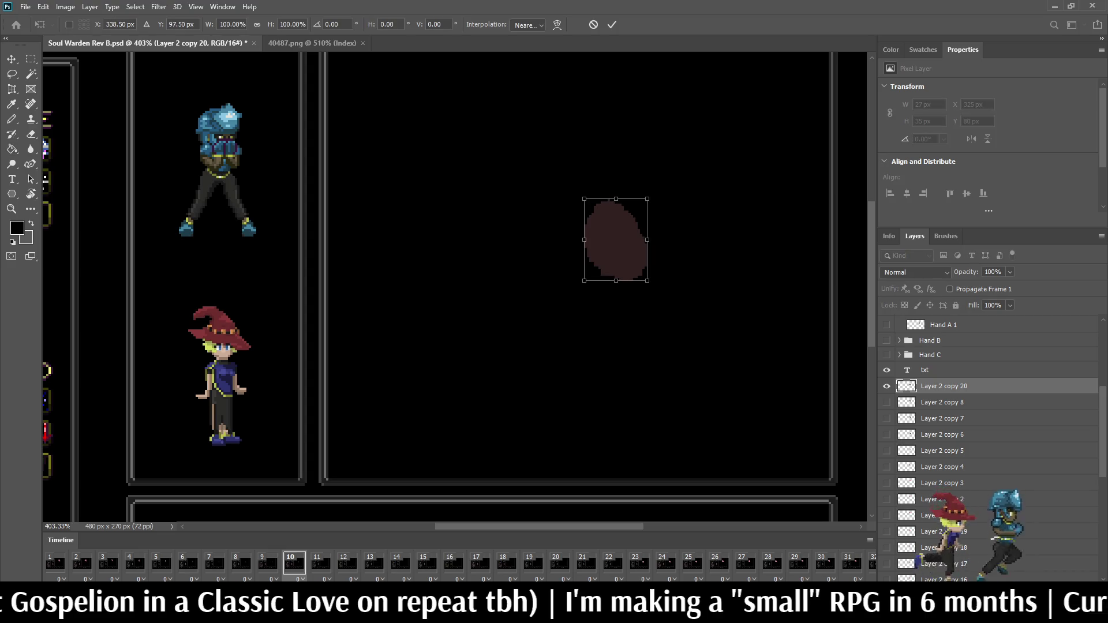
key(Return)
- Add a visible frame 11 copy of the blob, nudged up one pixel
key(g)
key(period)
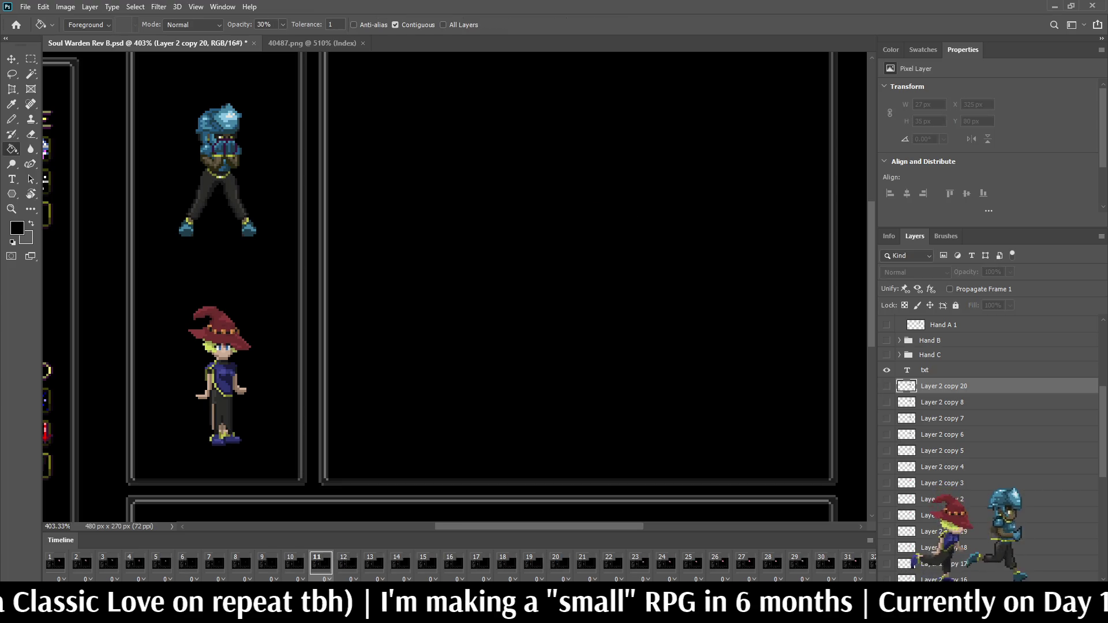
key(ctrl+j)
key(ctrl+comma)
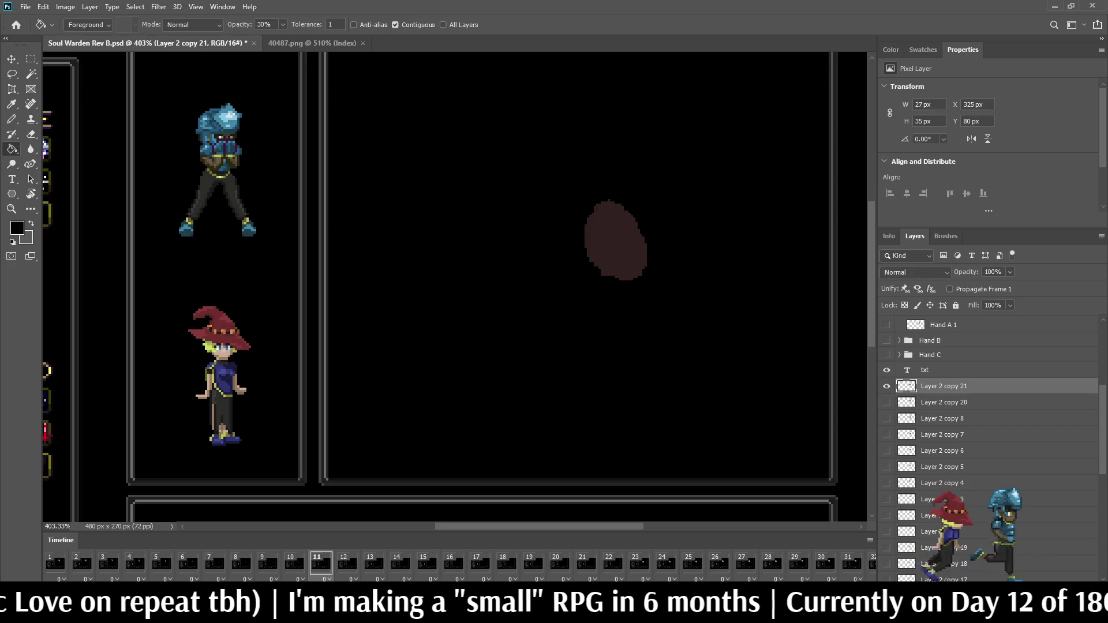
key(ctrl+t)
key(Up)
key(Return)
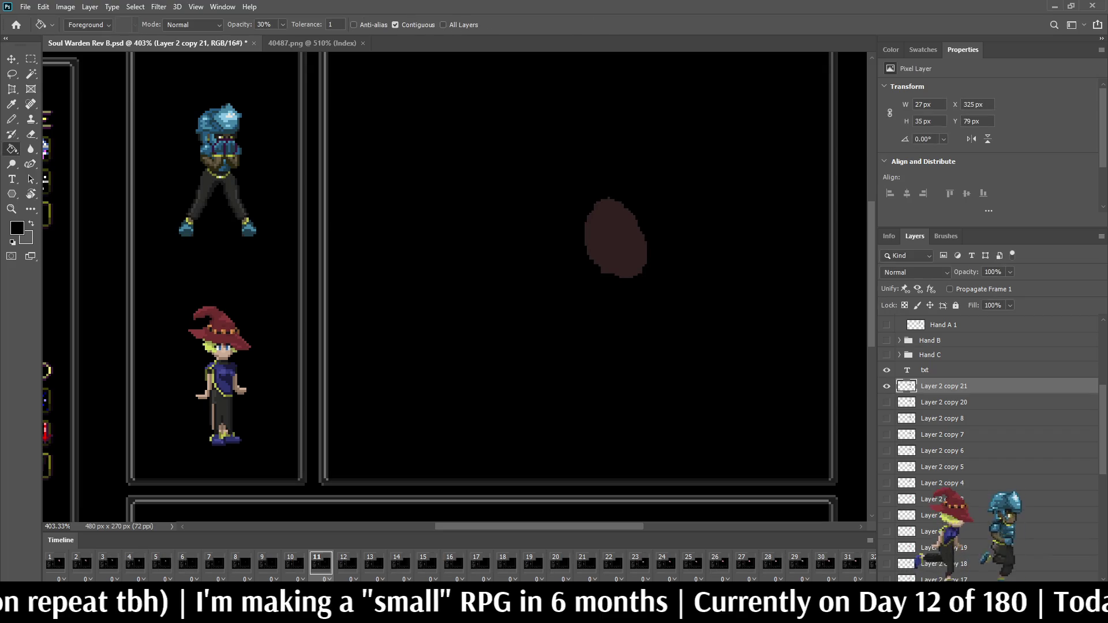
- Step through frames 8–23, comparing the frame 11 blob against frame 23's pink blob
click(346, 562)
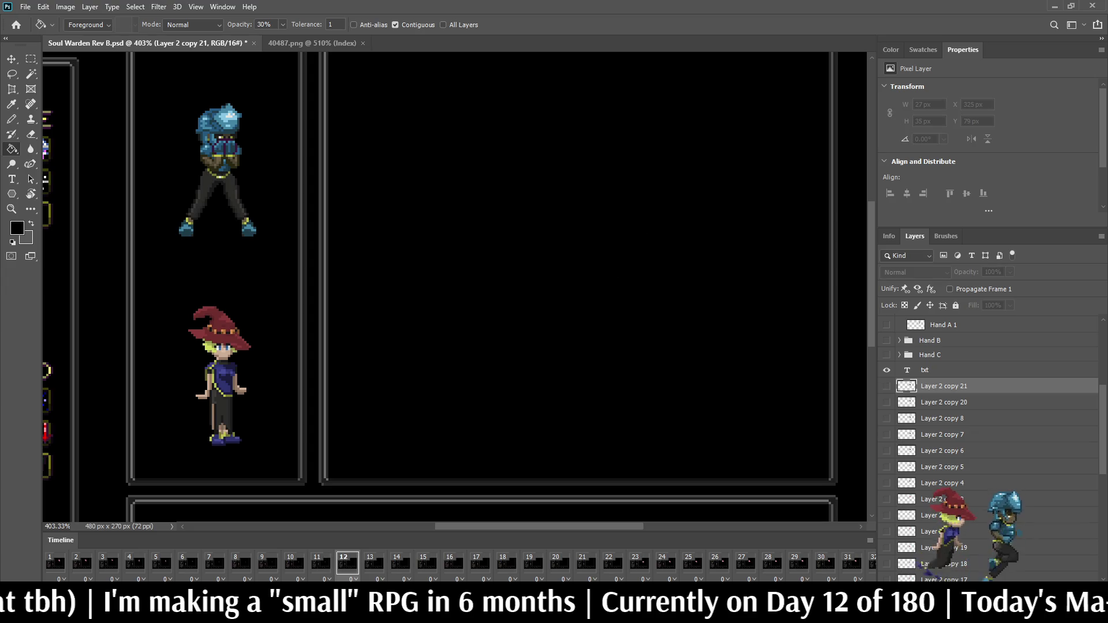
click(506, 563)
click(533, 563)
click(559, 562)
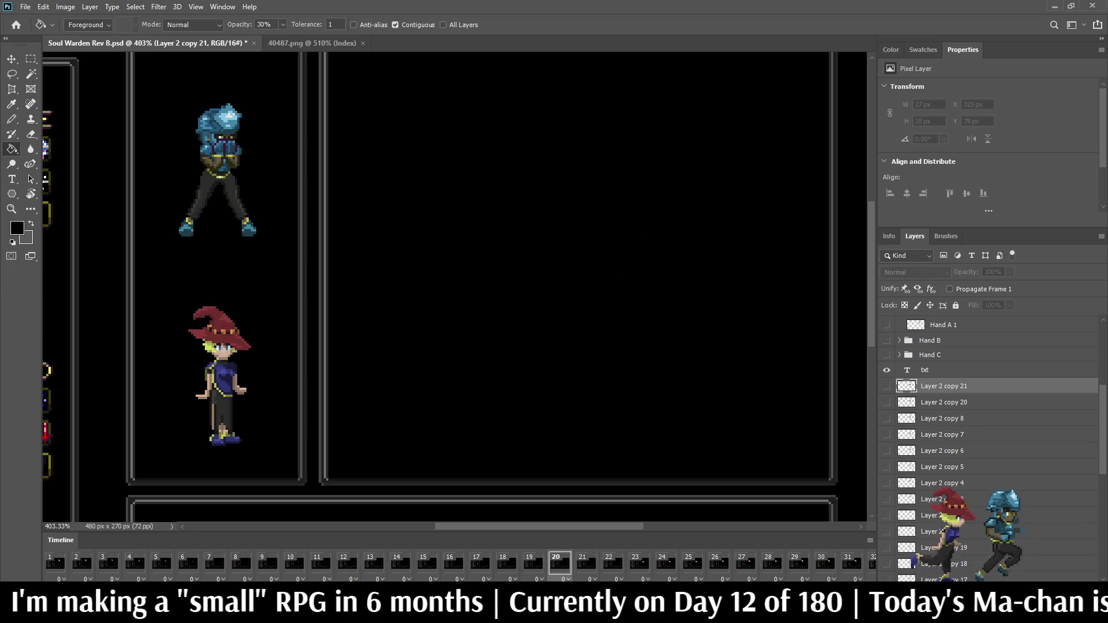
click(639, 563)
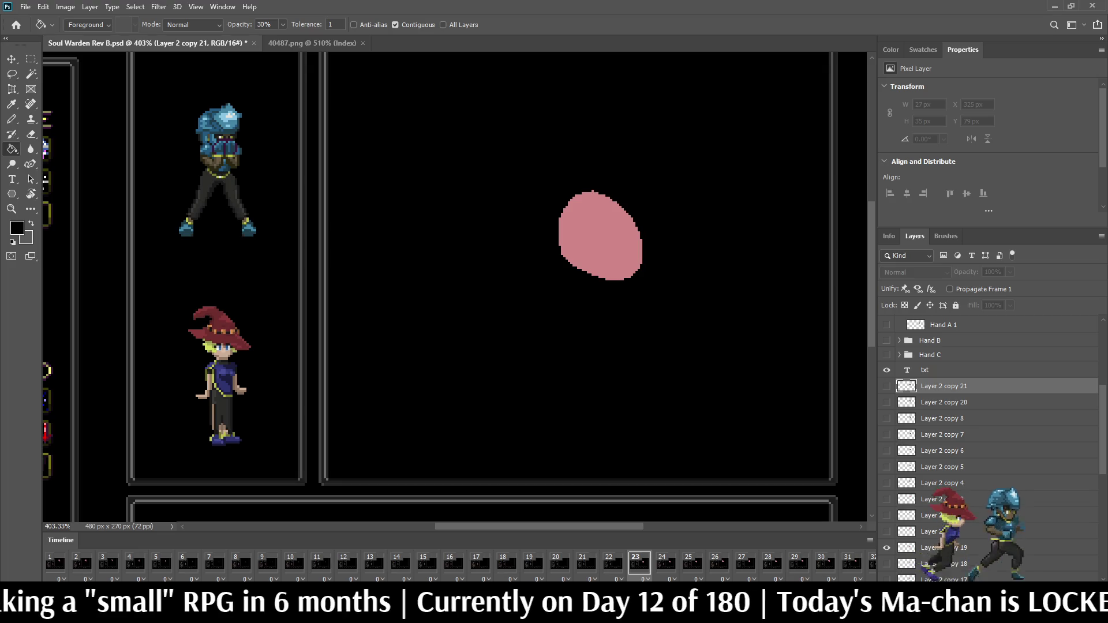
click(347, 563)
click(320, 563)
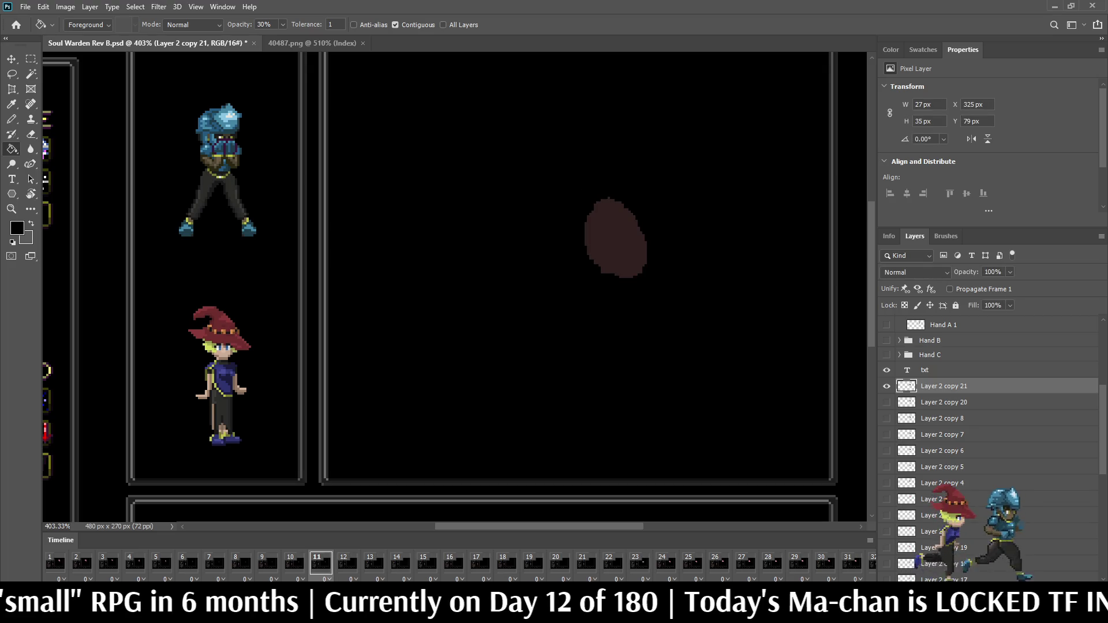
click(638, 563)
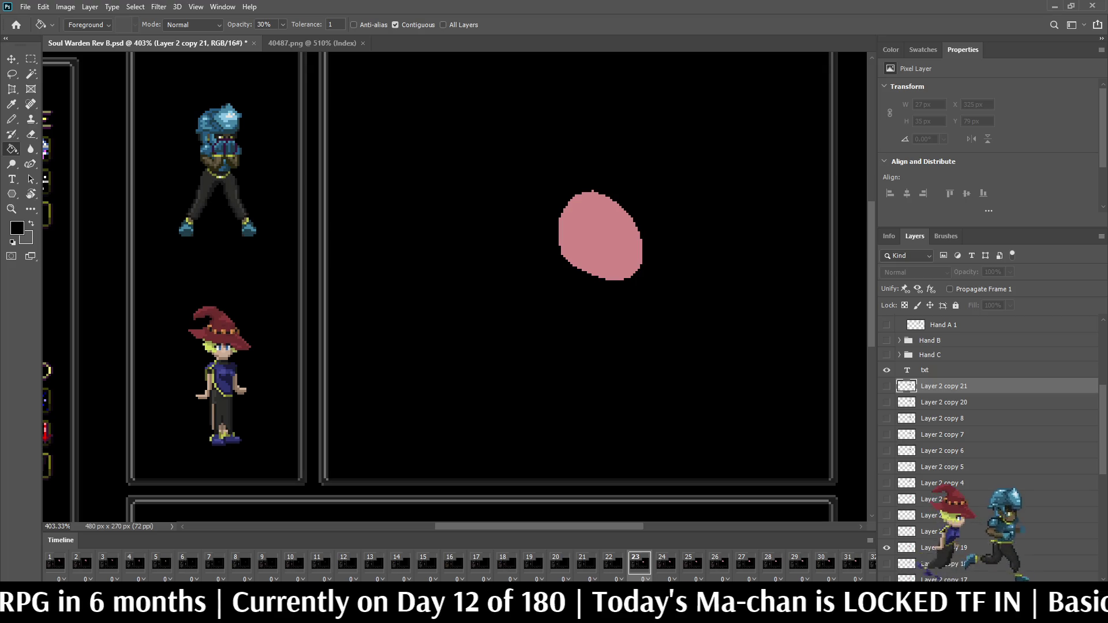
click(320, 563)
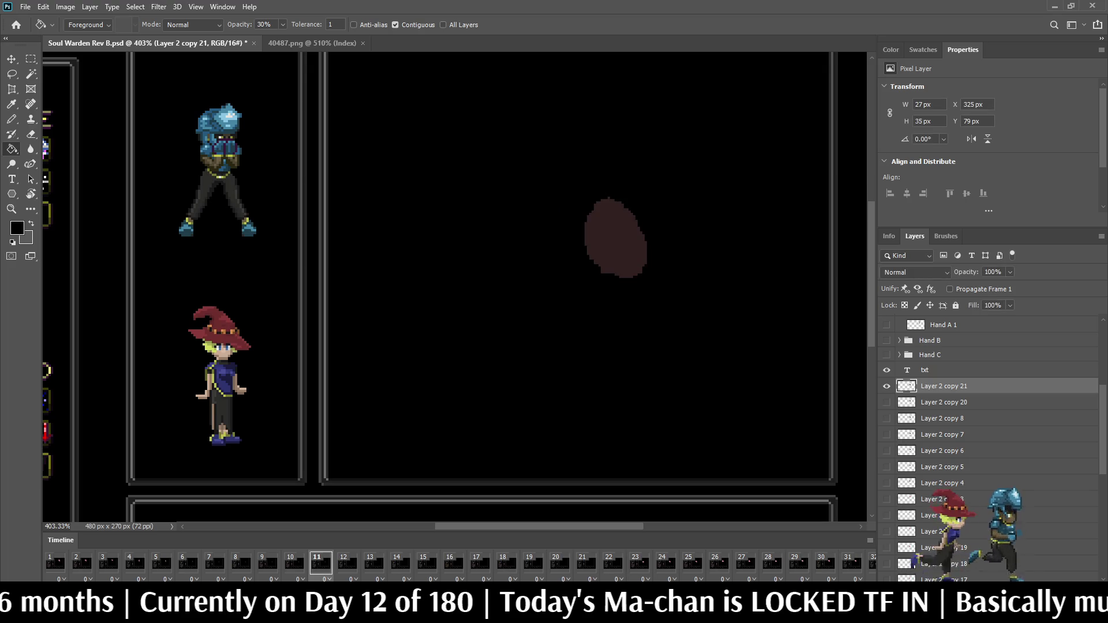
click(294, 563)
click(267, 562)
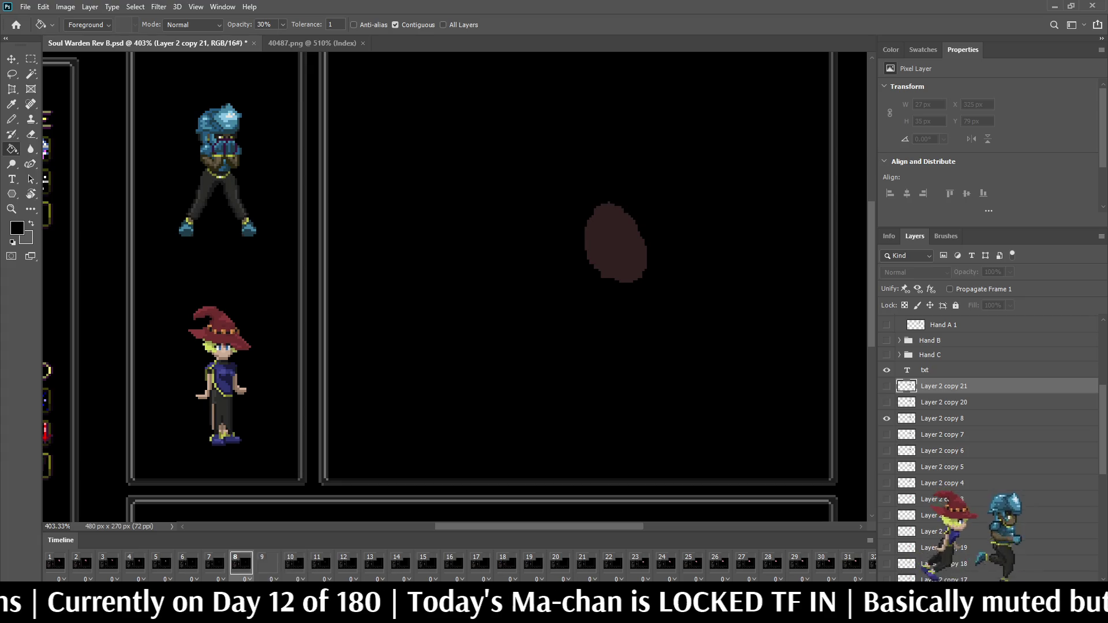
click(240, 562)
click(267, 562)
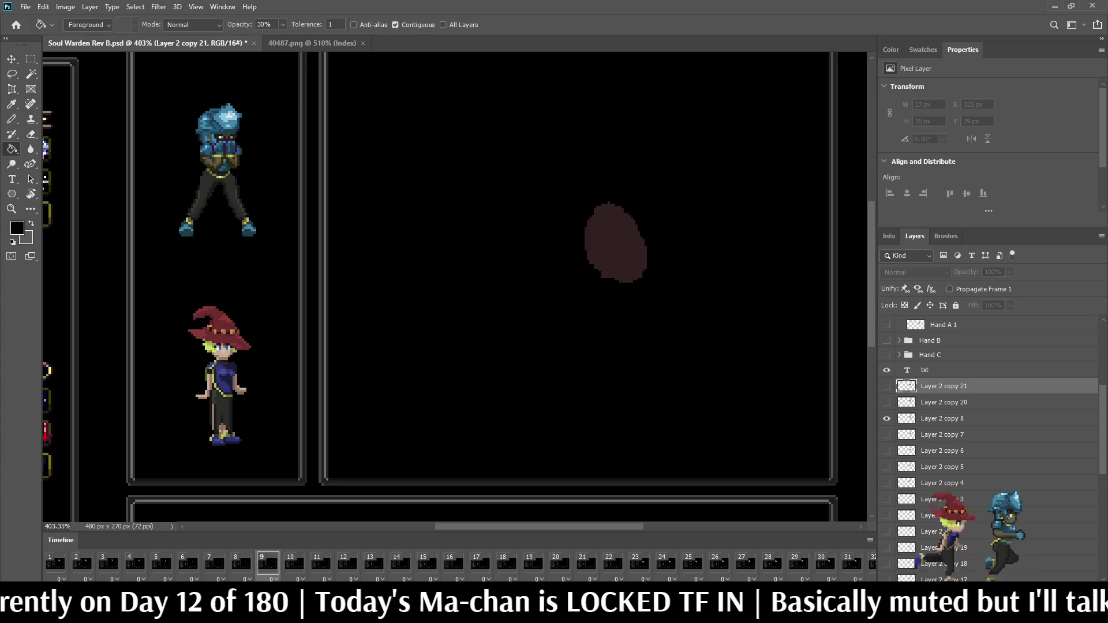
- Leave frame 9's blob unchanged and lower the frame 10 blob on Layer 2 copy 20
click(942, 418)
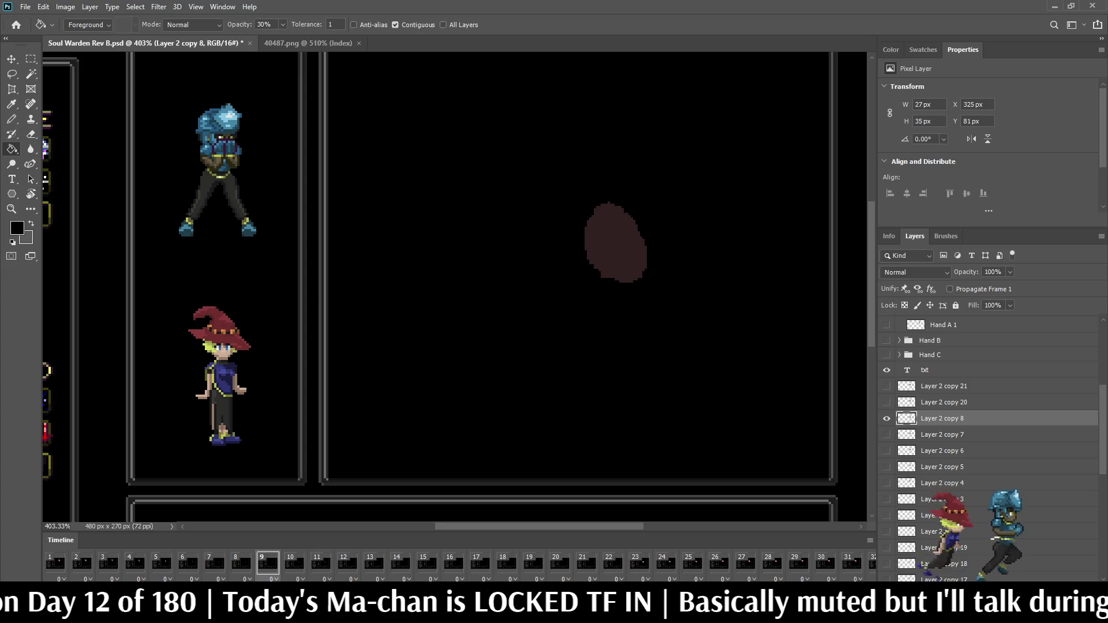
key(ctrl+t)
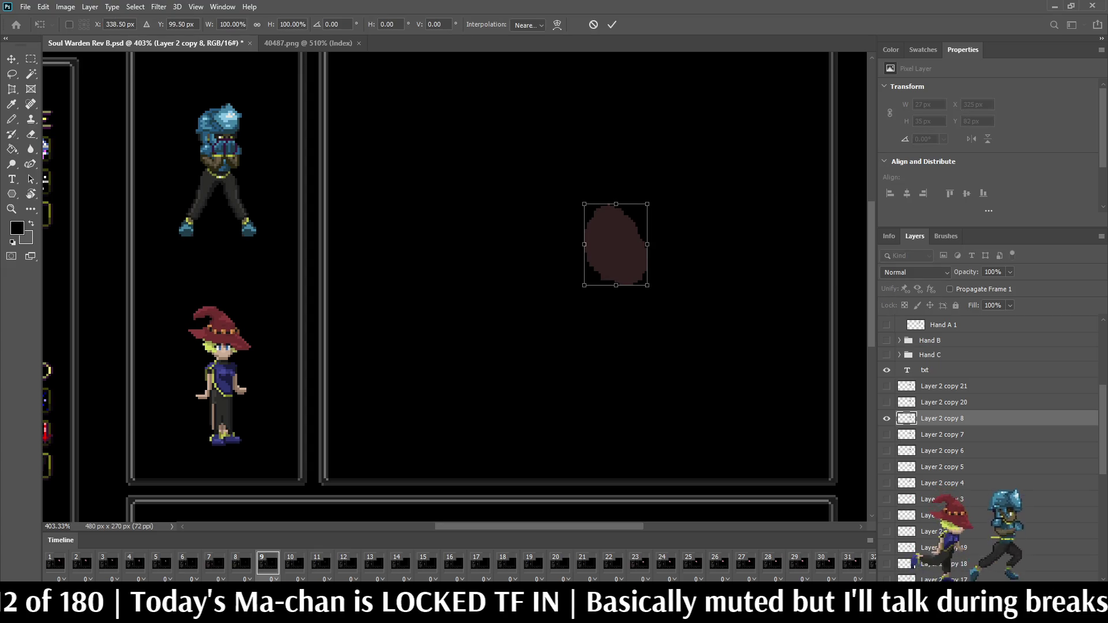
key(Return)
key(g)
click(294, 562)
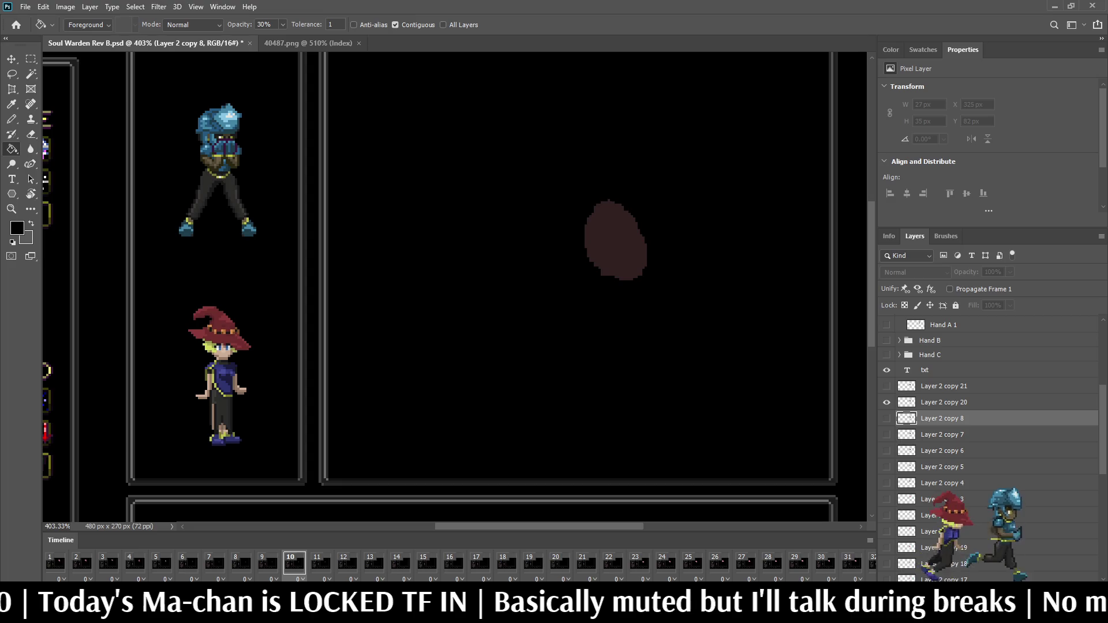
click(943, 403)
key(ctrl+t)
key(Down)
key(Down)
key(Down)
key(Down)
key(Down)
key(Down)
key(Return)
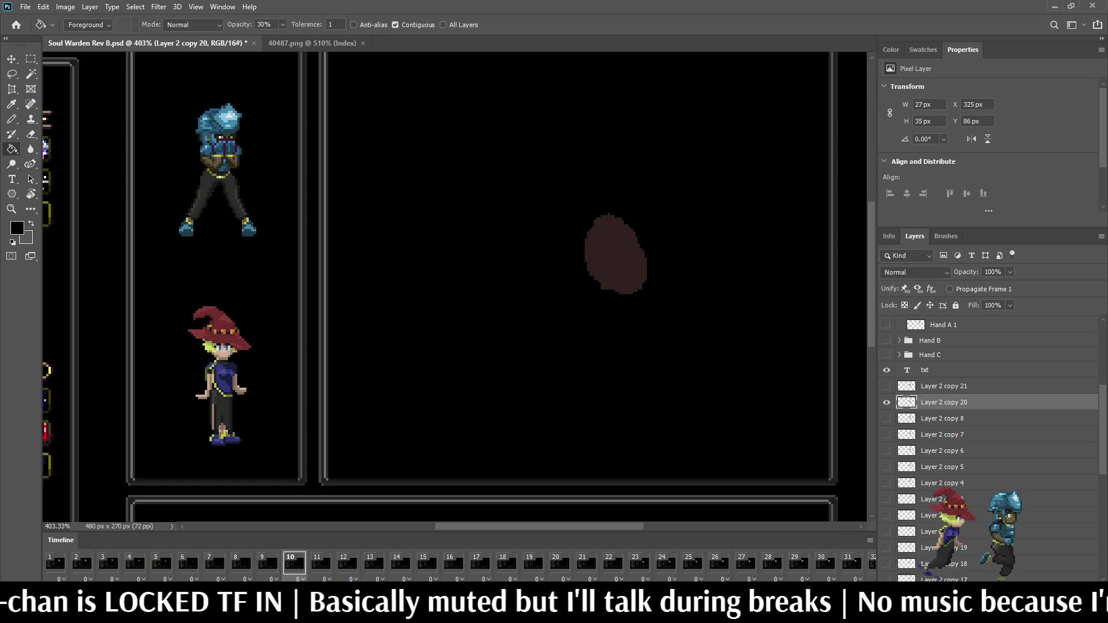
key(e)
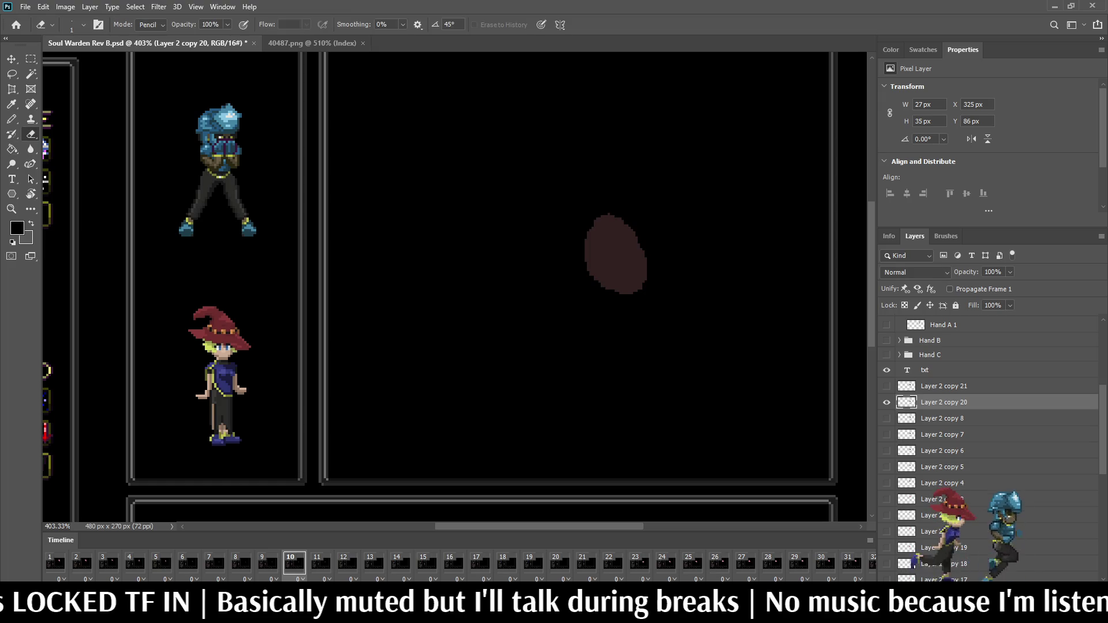
- Lower the frame 11 blob on Layer 2 copy 21 to match frame 10
click(320, 562)
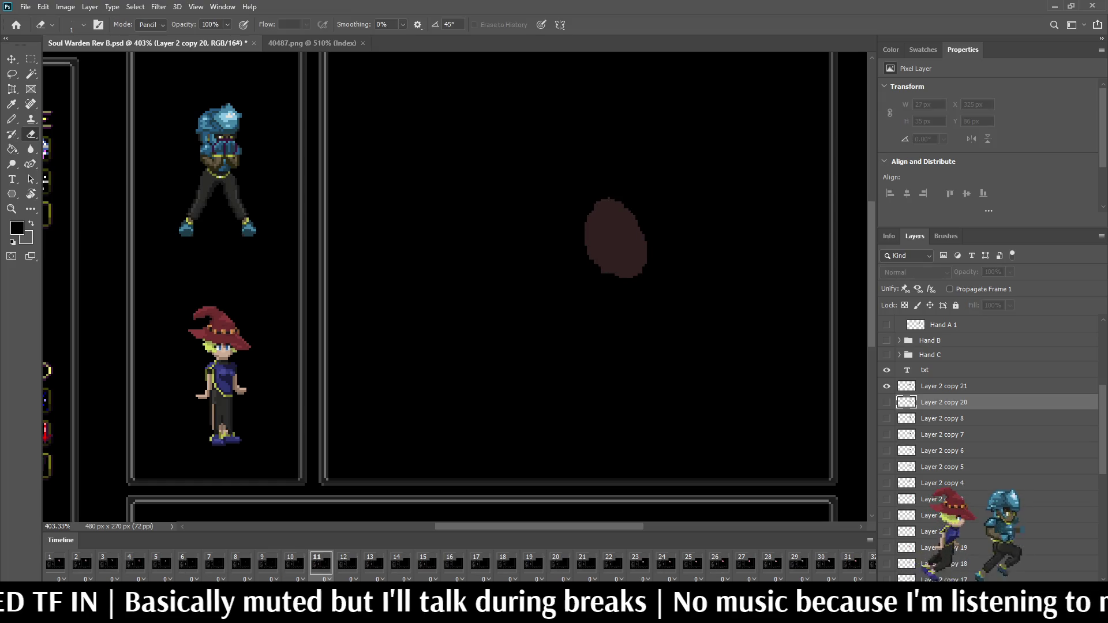
click(943, 386)
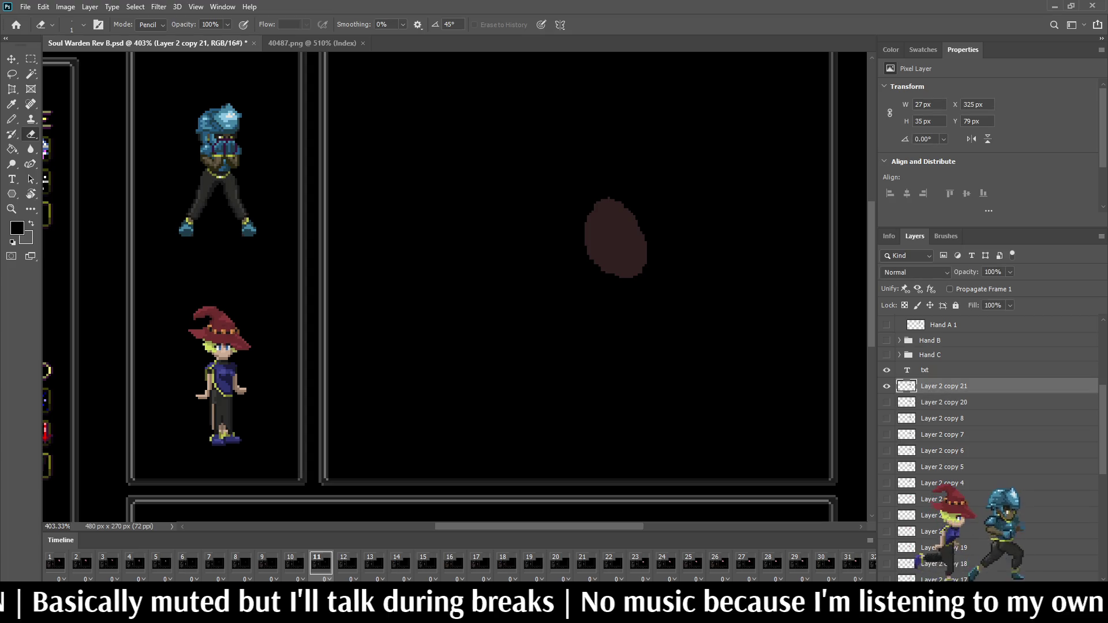
key(Down)
key(Down)
key(Down)
key(Down)
key(Down)
key(Down)
key(Down)
key(Return)
key(e)
key(comma)
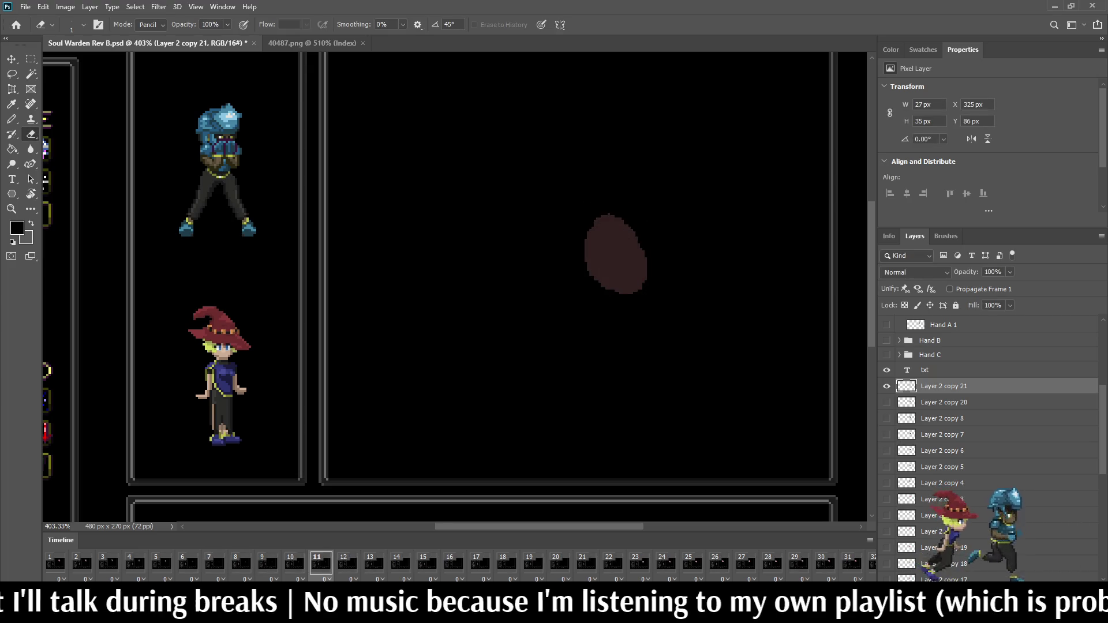
- Review frames 8–12 and nudge the frame 11 blob back up one pixel
key(comma)
key(comma)
key(period)
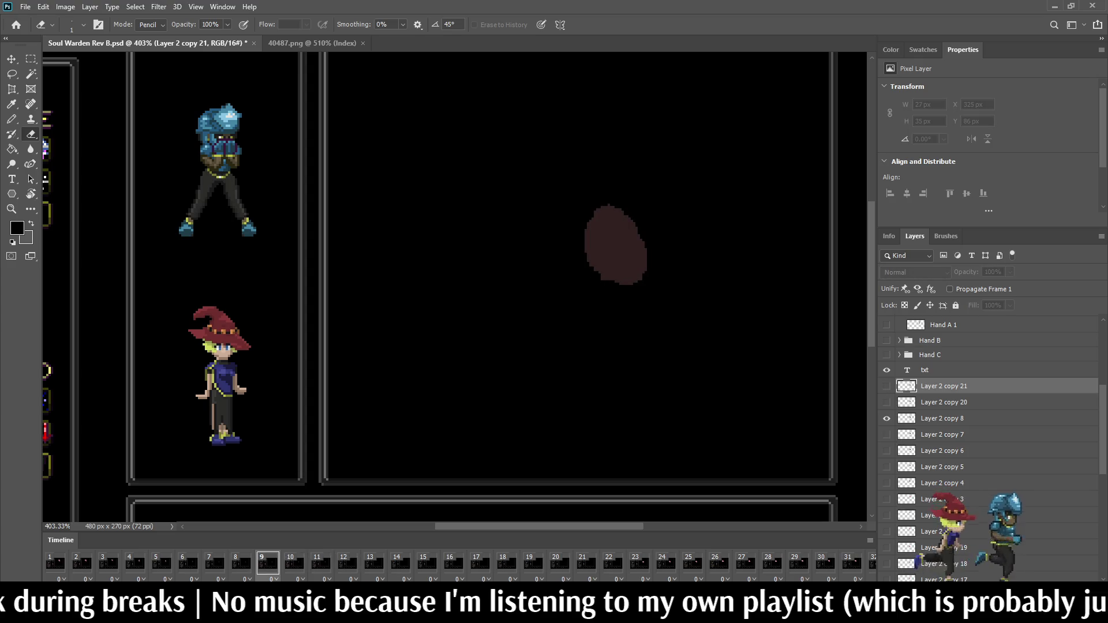
key(period)
key(period)
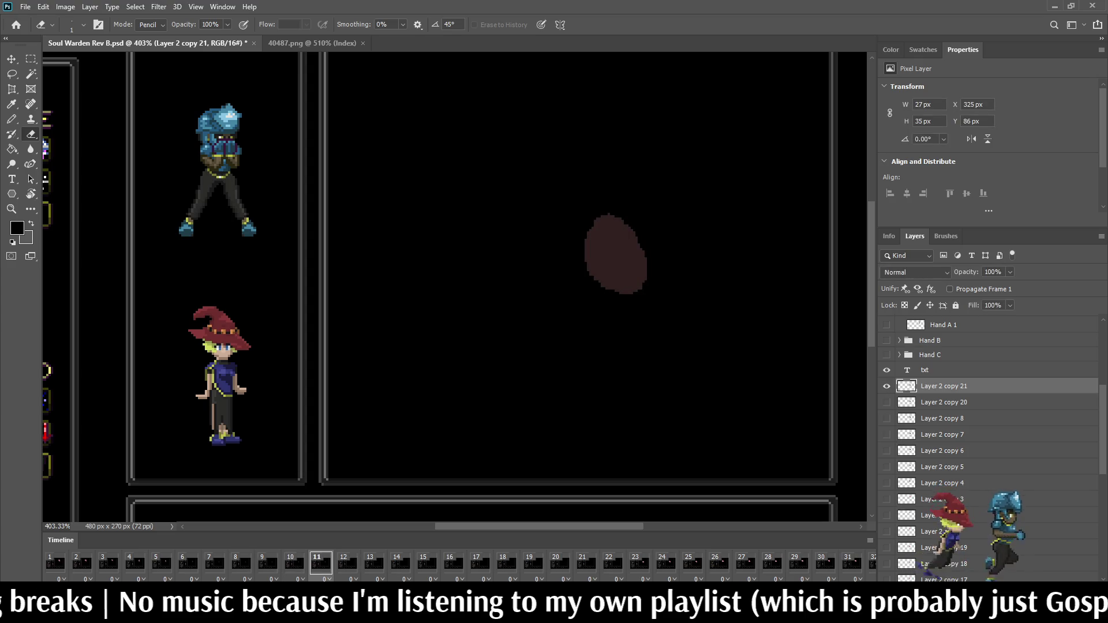
key(period)
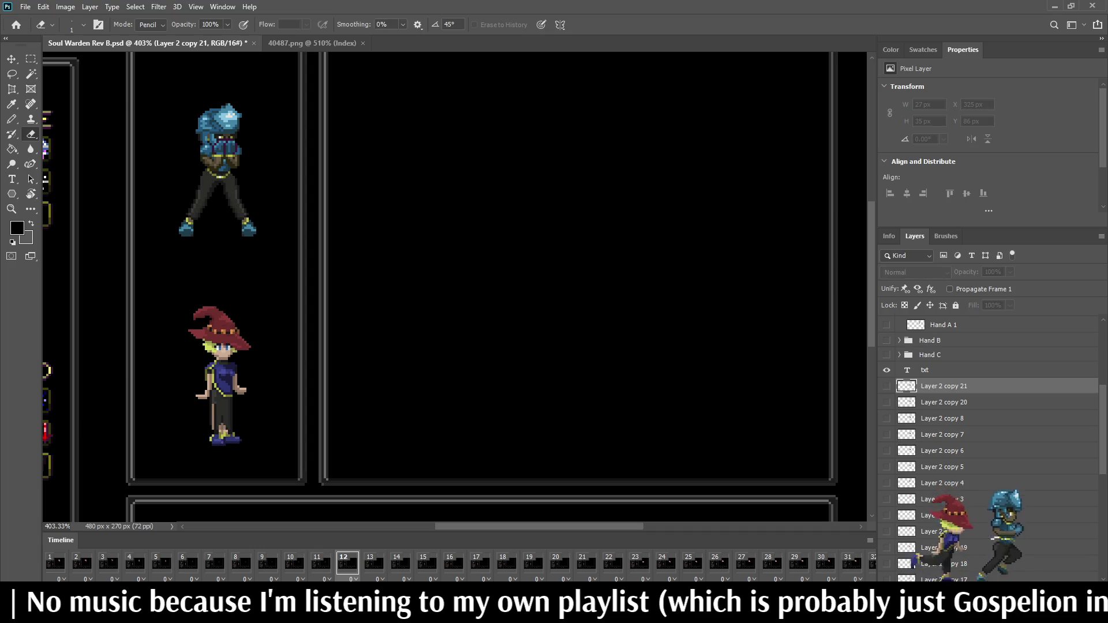
key(comma)
key(ctrl+Up)
key(period)
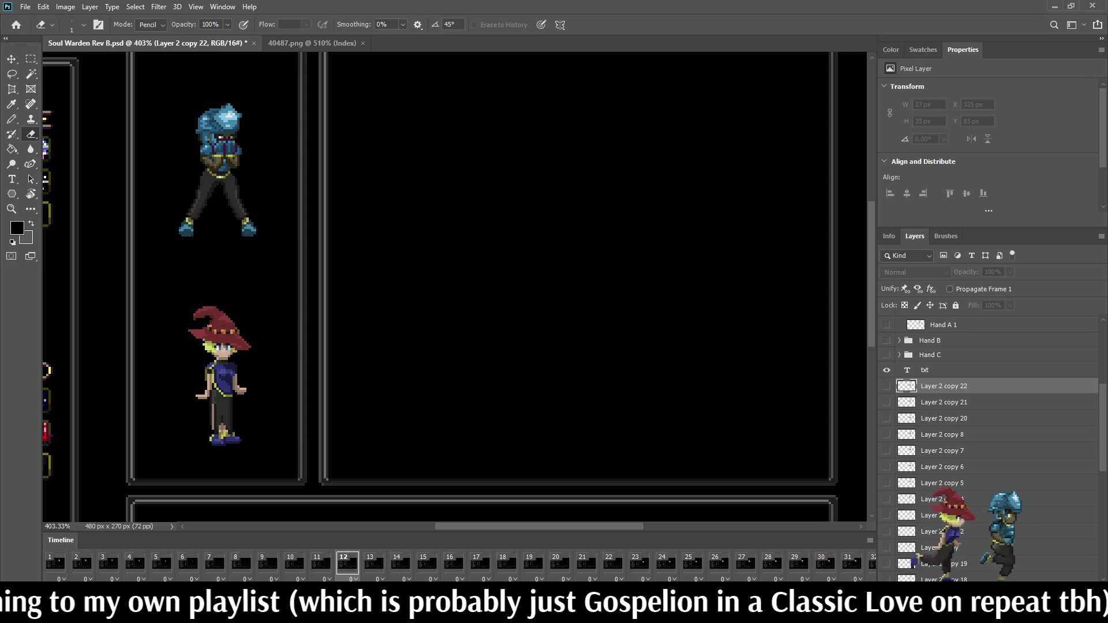
- Show the frame 12 blob and add a frame 13 copy nudged one pixel up and left
key(ctrl+comma)
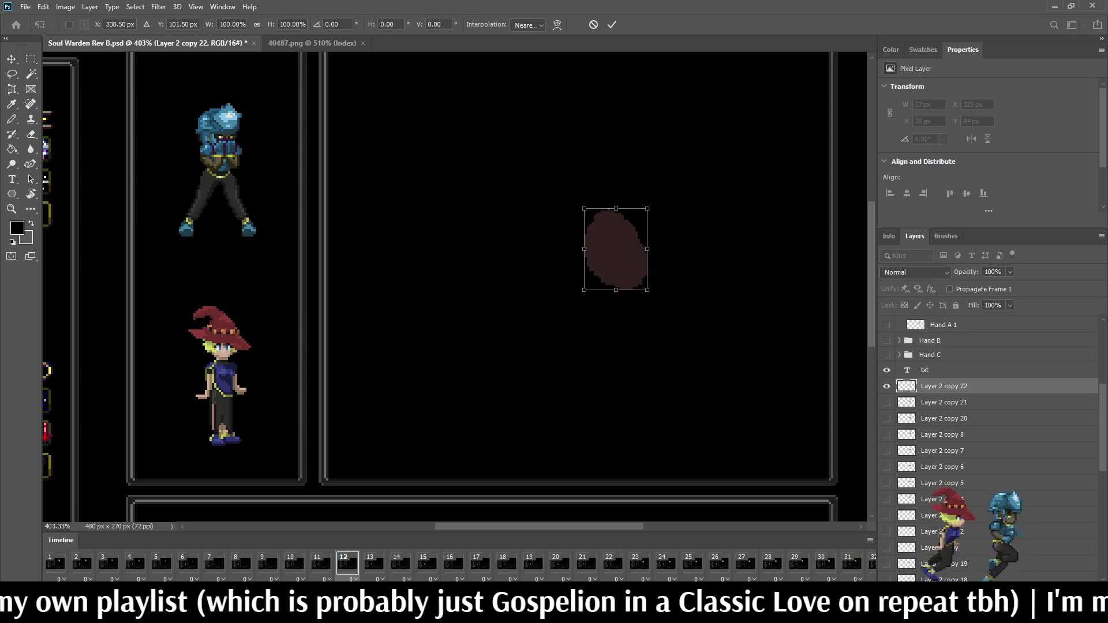
key(period)
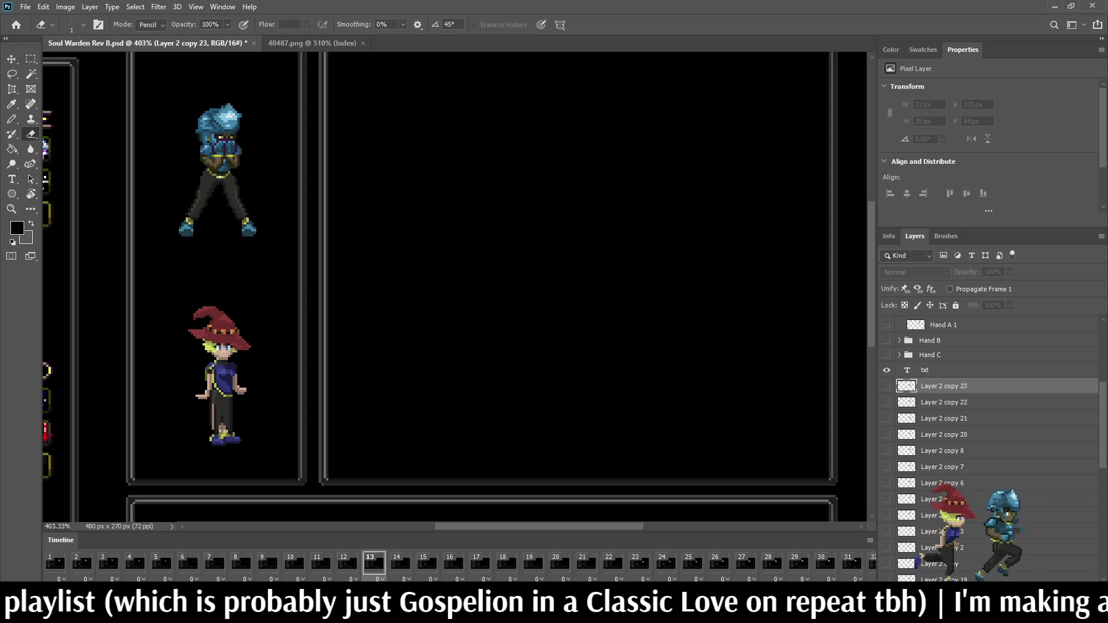
key(ctrl+j)
key(ctrl+comma)
key(ctrl+t)
key(Left)
key(Up)
key(Return)
- Nudge the frame 14 blob up and left, then preview the following frames
key(period)
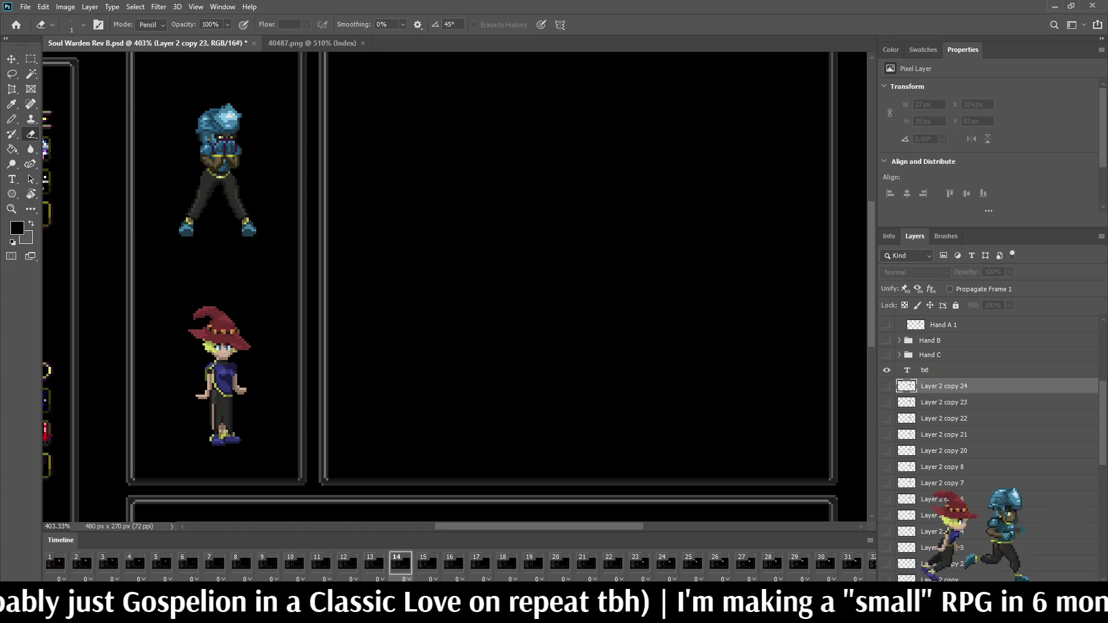
key(ctrl+t)
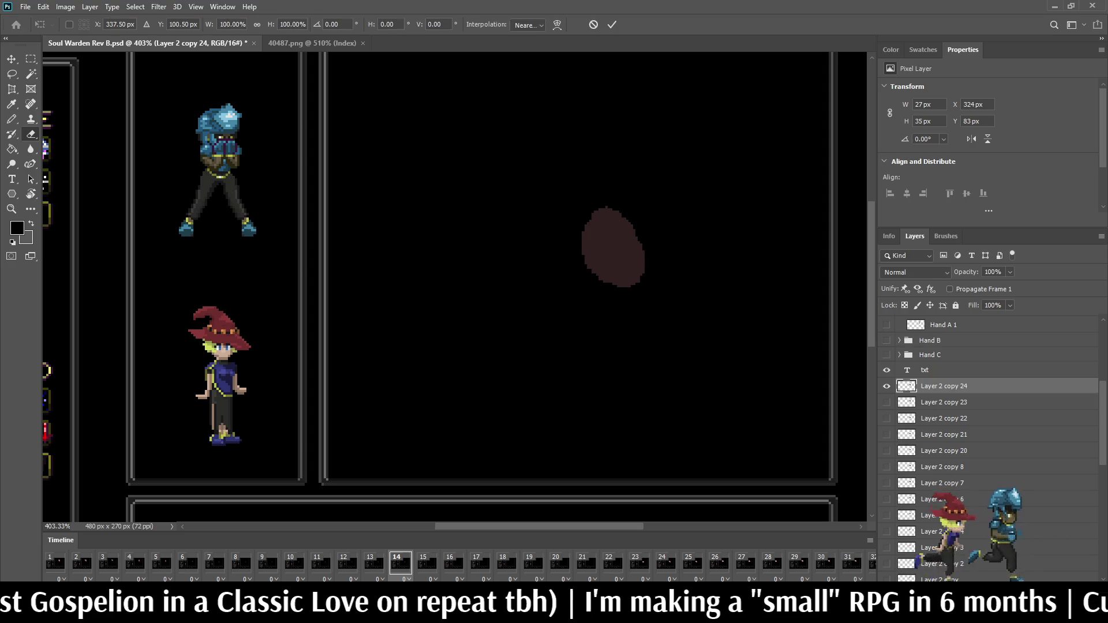
key(Left)
key(Up)
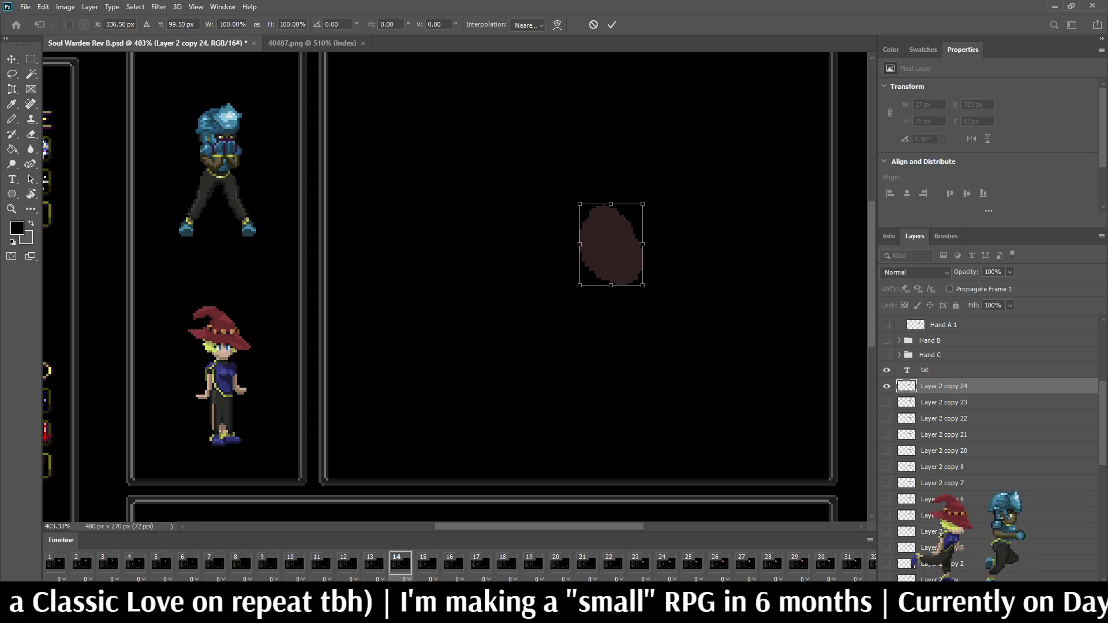
key(Left)
key(Right)
key(Right)
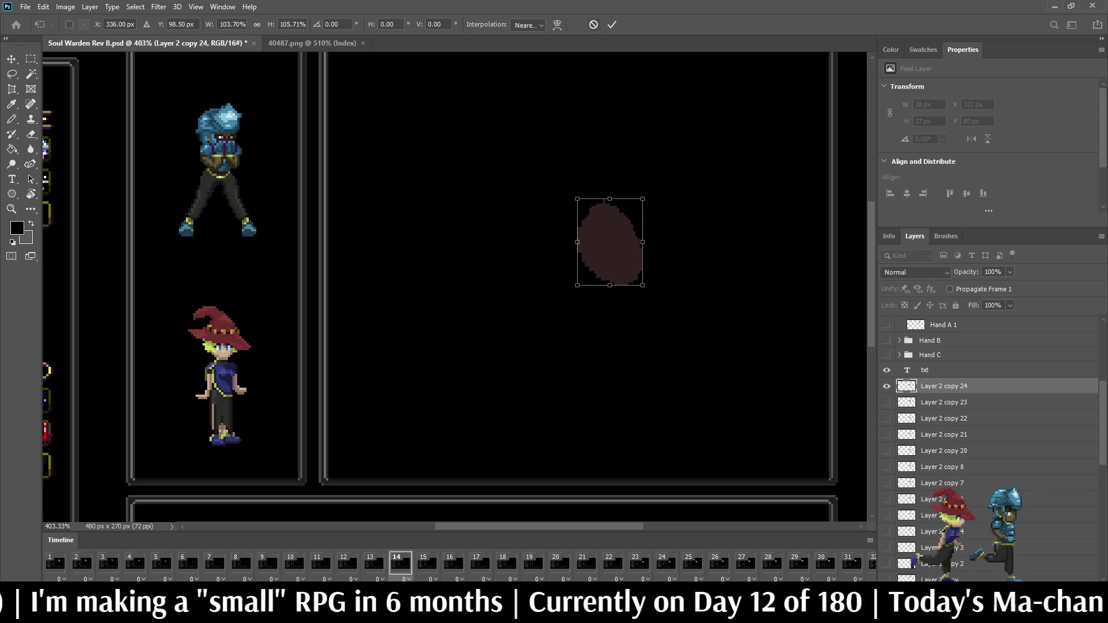
key(Return)
key(e)
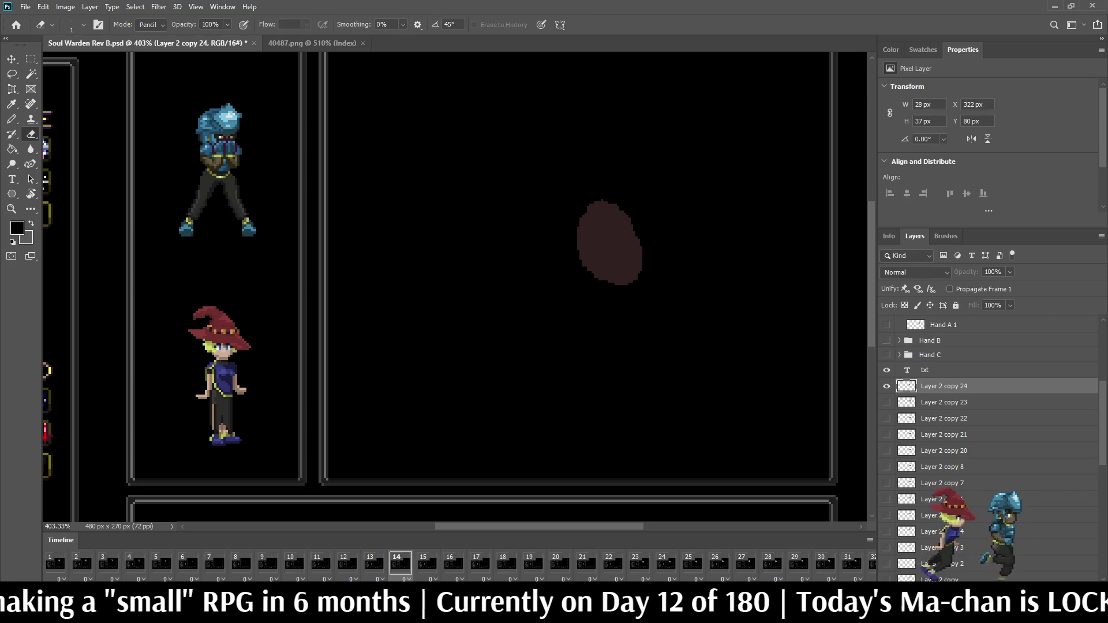
key(space)
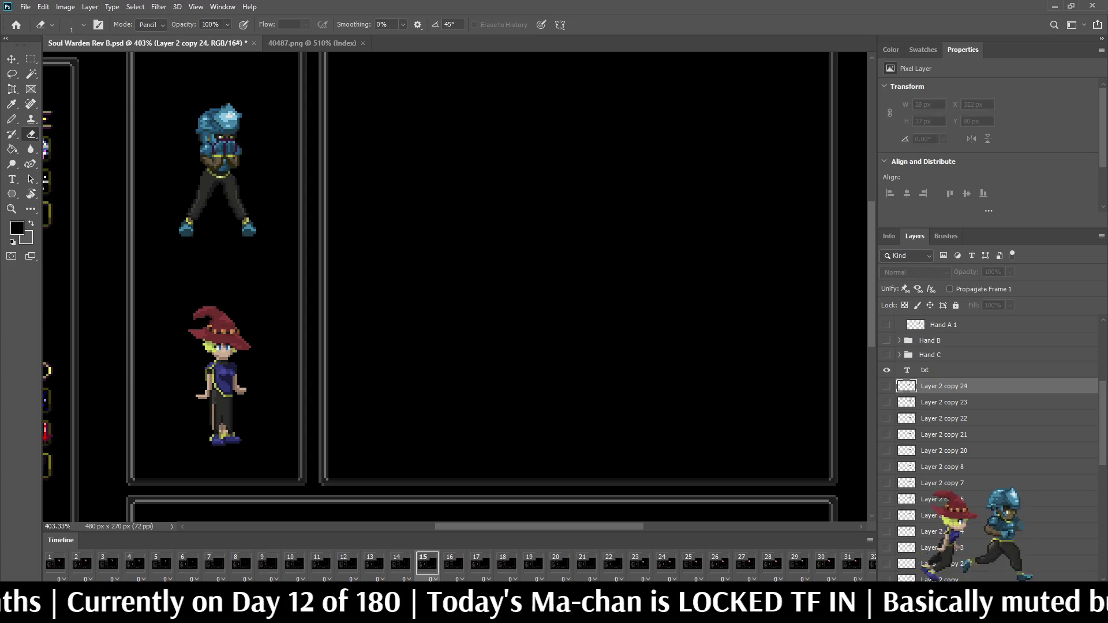
- Add a visible blob copy for the next frame, flipped into place
key(ctrl+j)
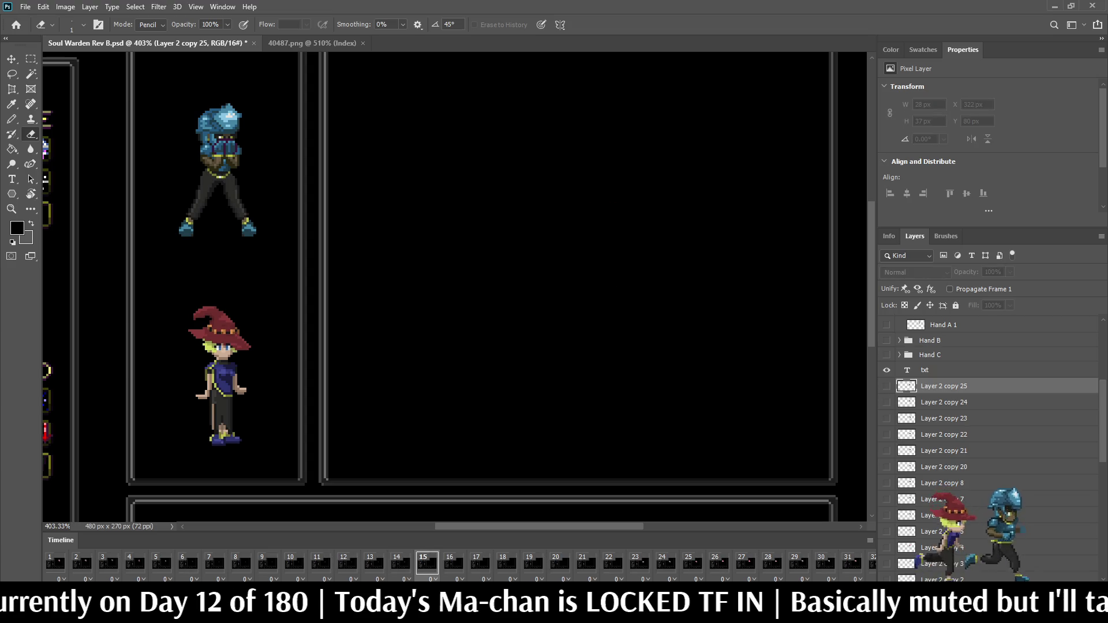
key(ctrl+comma)
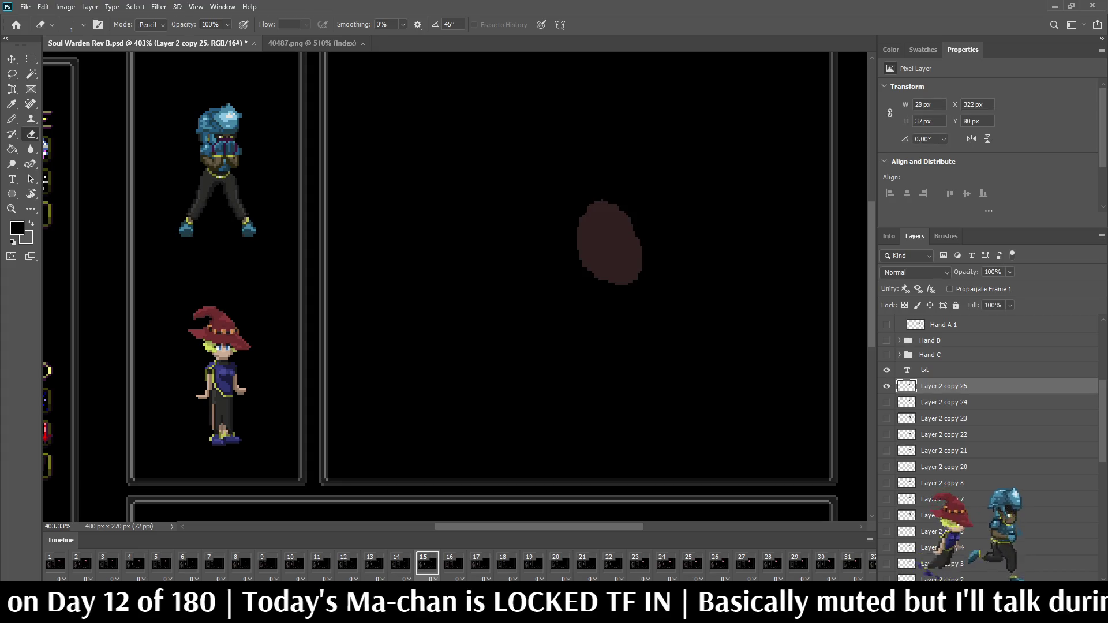
key(ctrl+t)
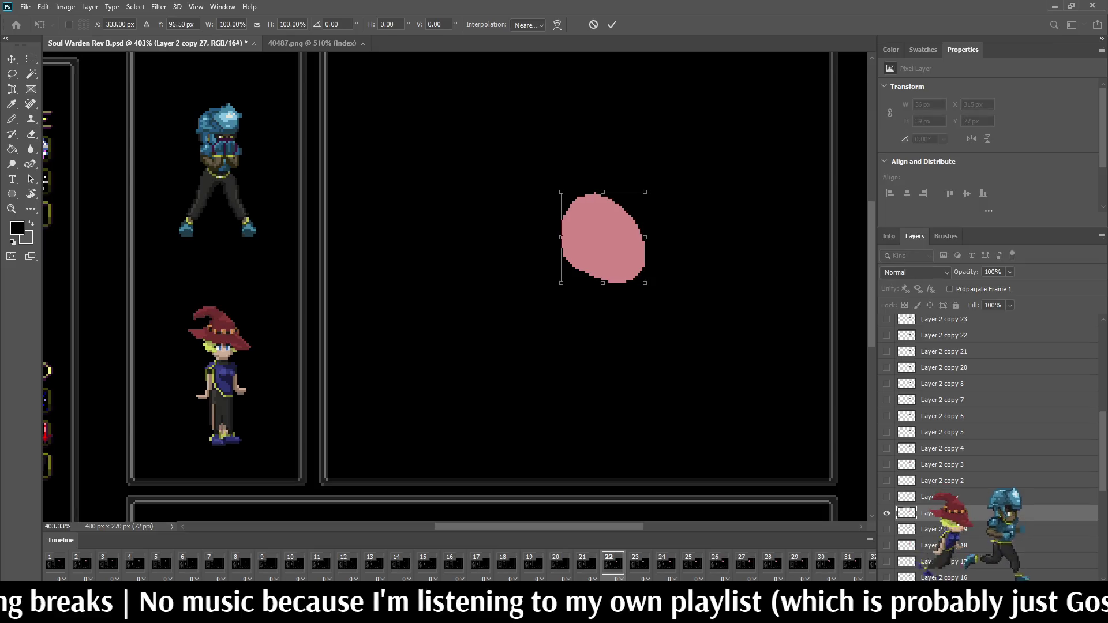
key(e)
- Give frame 21 a horizontally flipped pink blob and compare it with frame 22
key(comma)
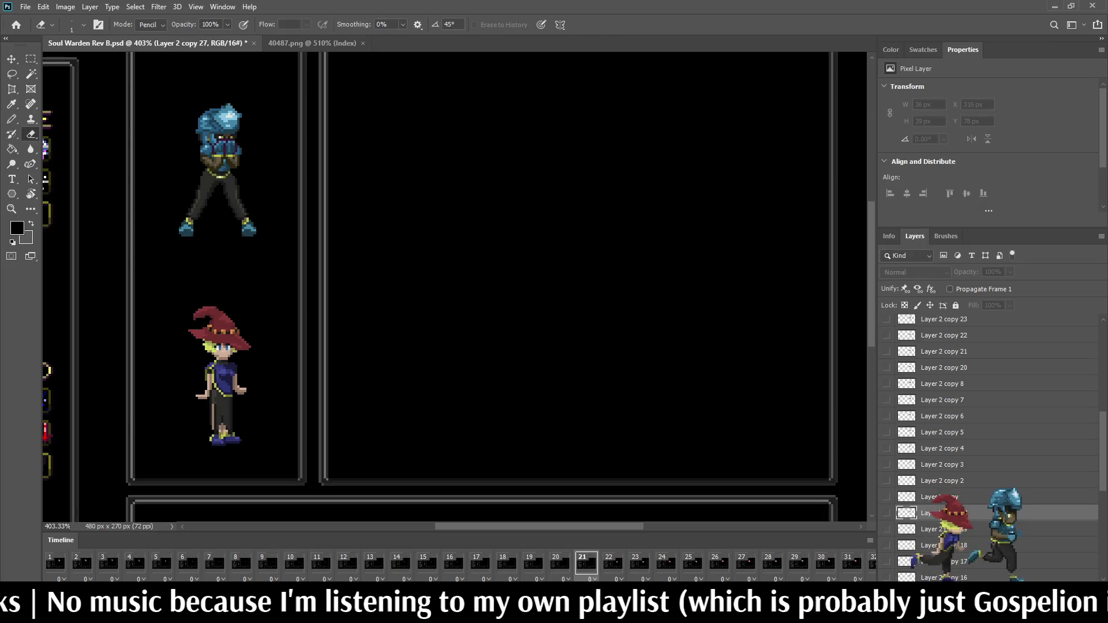
key(ctrl+j)
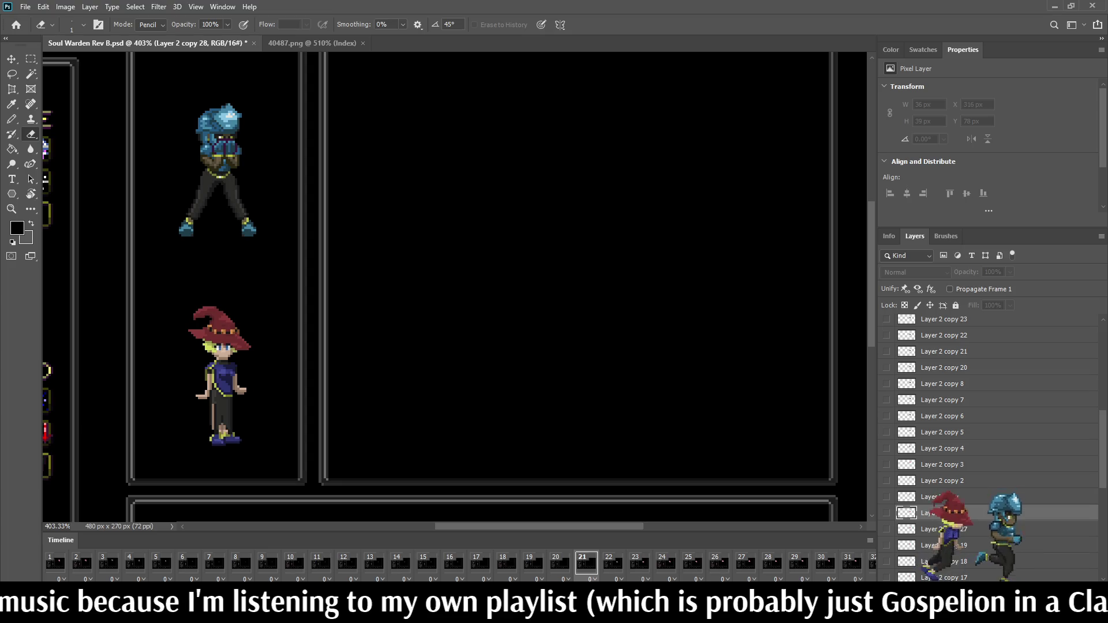
key(ctrl+v)
key(ctrl+t)
key(Return)
key(e)
key(comma)
key(comma)
key(comma)
key(comma)
key(comma)
key(period)
key(period)
key(period)
key(period)
key(period)
key(period)
key(comma)
key(comma)
key(comma)
key(comma)
key(comma)
key(comma)
key(comma)
key(comma)
key(comma)
key(comma)
key(comma)
key(comma)
key(period)
key(period)
key(period)
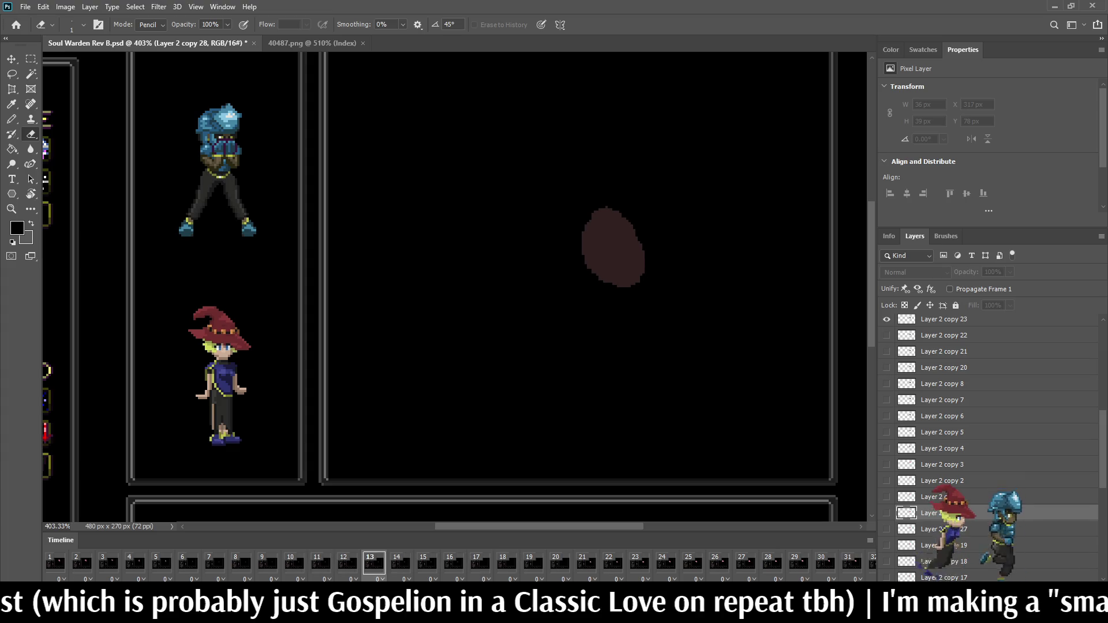
- Shift the frame 13–16 blobs (Layer 2 copy 23–26) six pixels right together
scroll(990, 447, up, 2)
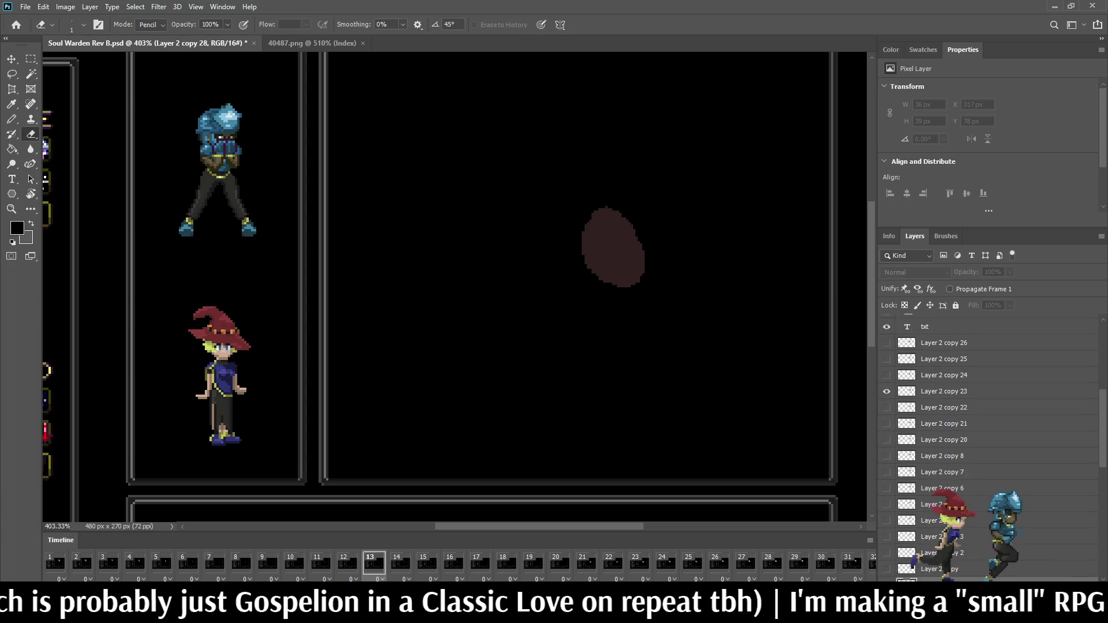
click(944, 391)
shift+click(943, 342)
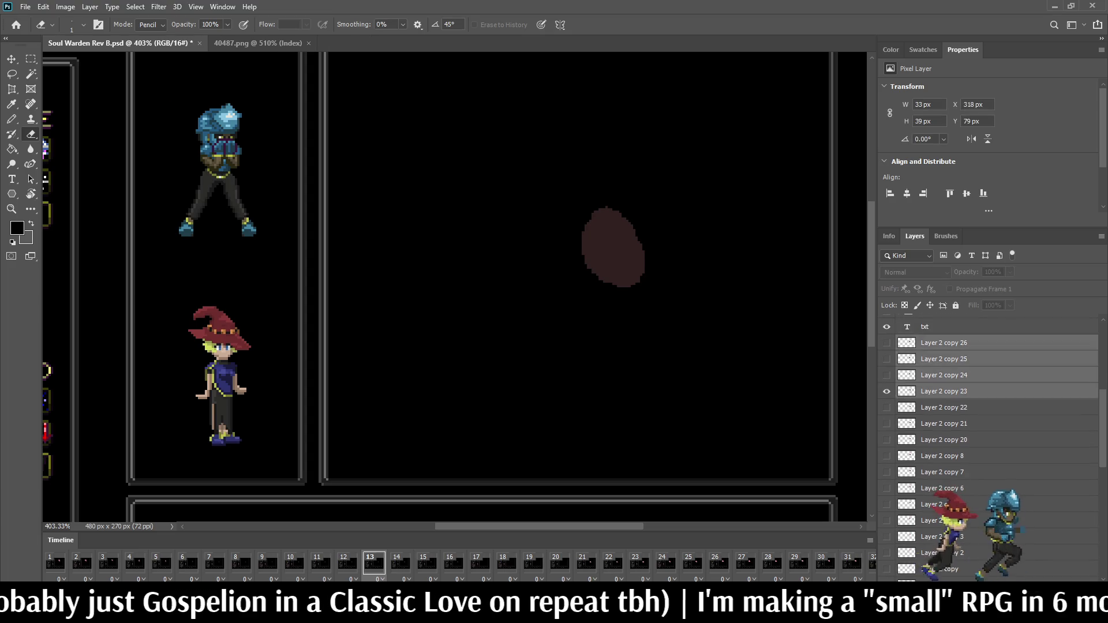
key(ctrl+Right)
key(ctrl+Right)
key(ctrl+Right)
key(ctrl+Right)
key(ctrl+Right)
key(ctrl+Right)
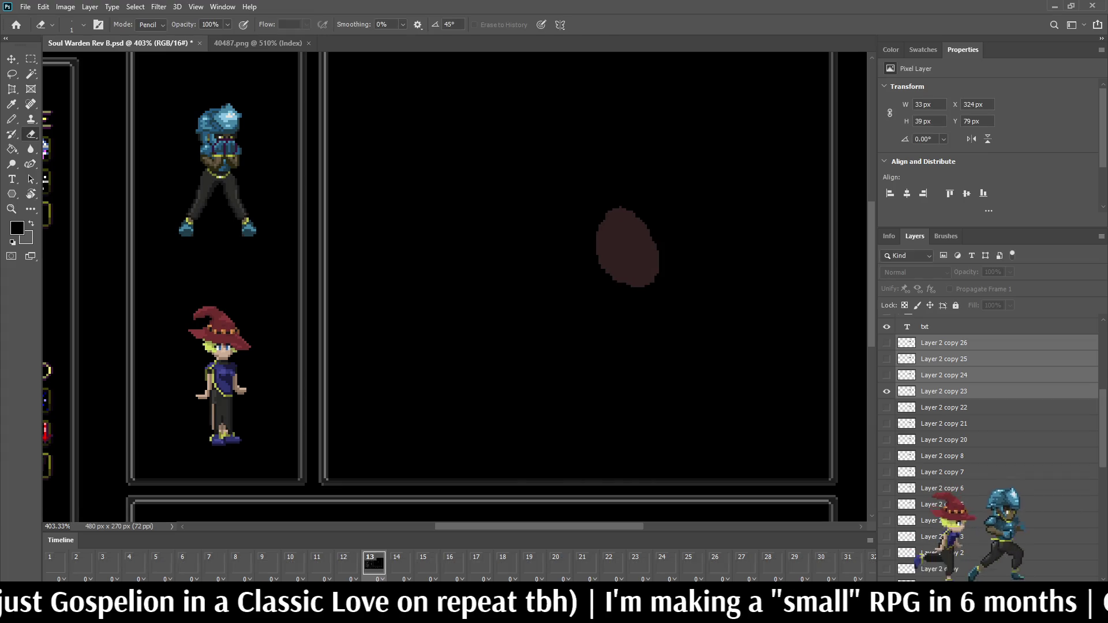
- Nudge the frame 14 blob on Layer 2 copy 24 right and down
click(399, 563)
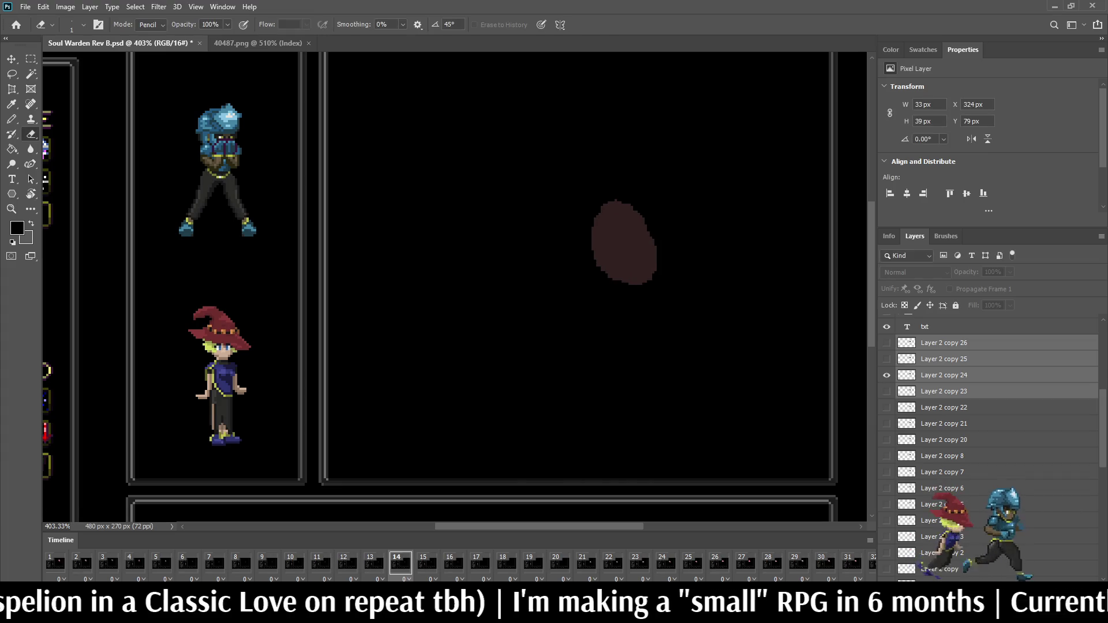
click(943, 375)
key(ctrl+t)
key(Down)
key(Down)
key(Right)
key(Right)
key(Return)
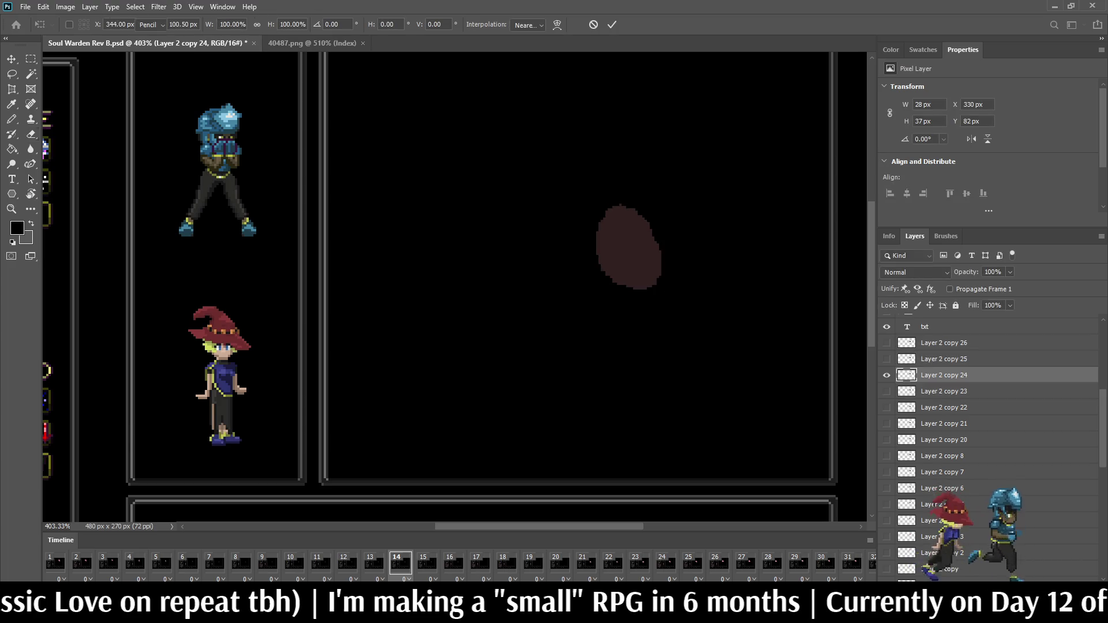
key(e)
- Shift the frame 15 and 16 blobs right, dropping frame 16's one pixel lower
click(427, 563)
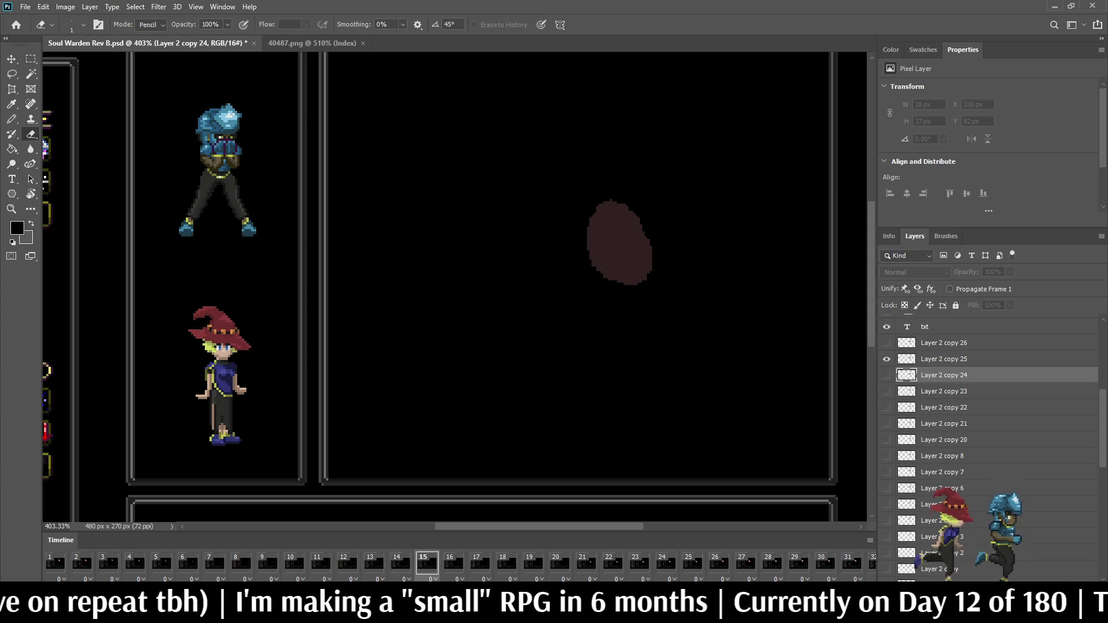
key(alt+bracketright)
key(ctrl+t)
key(Right)
key(Right)
key(Right)
key(Right)
key(Right)
key(Right)
key(Return)
click(454, 563)
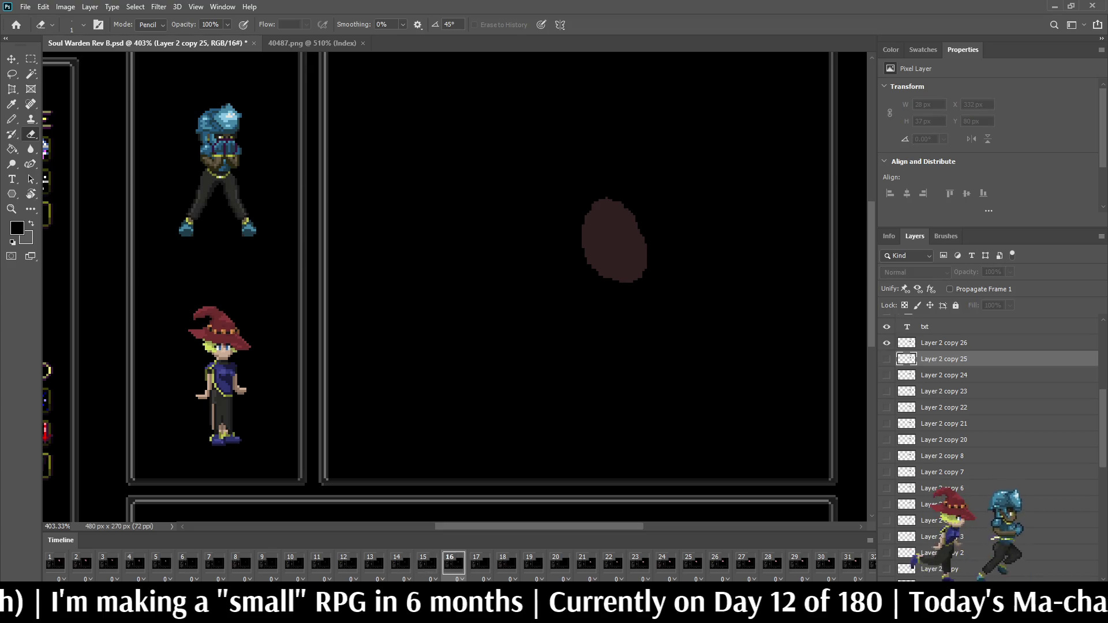
key(alt+bracketright)
key(ctrl+t)
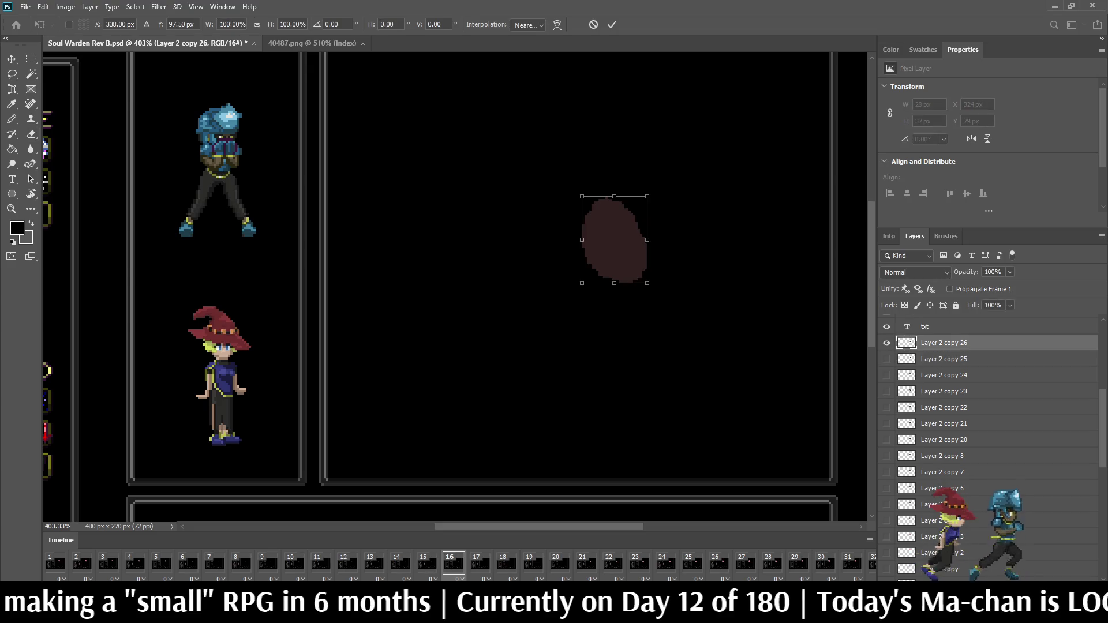
key(shift+Right)
key(Down)
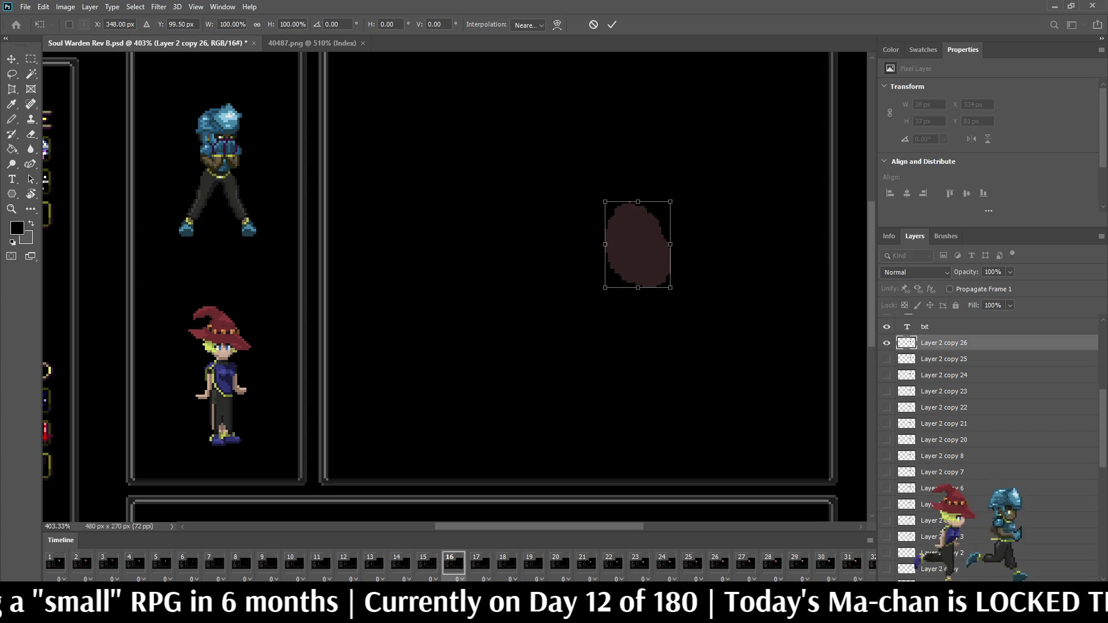
key(Return)
key(e)
- Step back and forth through frames 14–27 to review the blob motion
key(Left)
key(Left)
key(Left)
key(Left)
key(Right)
key(Right)
key(Right)
key(Right)
key(Right)
key(Right)
key(Right)
key(Right)
key(Right)
key(Right)
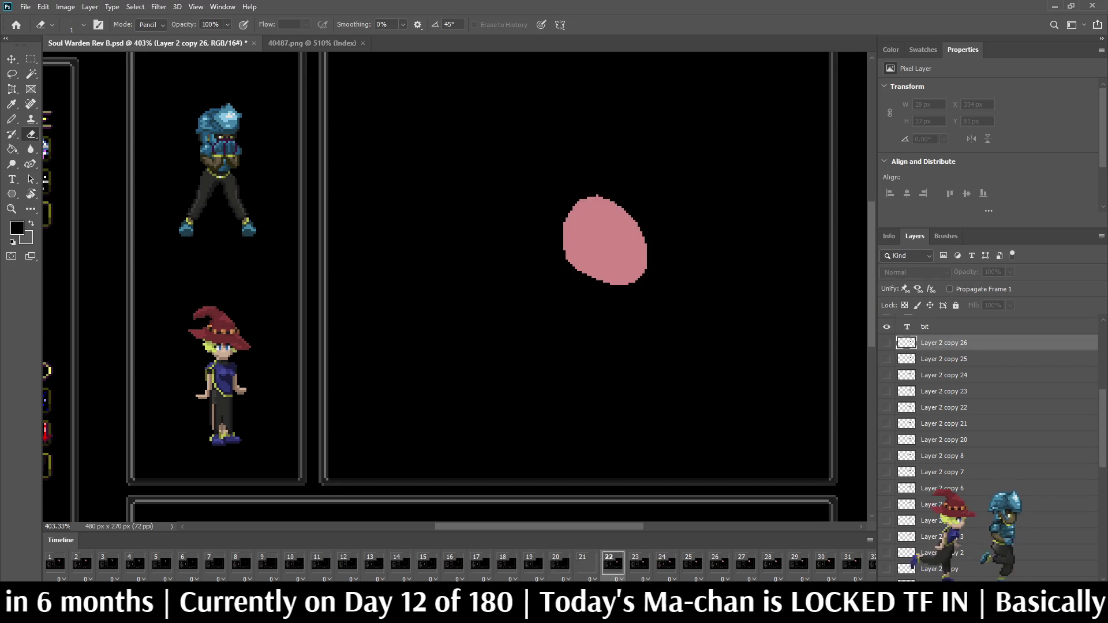
key(Left)
key(Left)
key(Left)
key(Left)
key(Left)
key(Left)
key(Right)
key(Right)
key(Right)
key(Right)
key(Right)
key(Right)
key(Right)
key(Right)
key(Right)
key(Right)
key(Right)
key(Right)
key(Right)
key(Right)
key(Right)
key(Right)
key(Right)
key(Right)
key(Right)
key(Right)
key(Right)
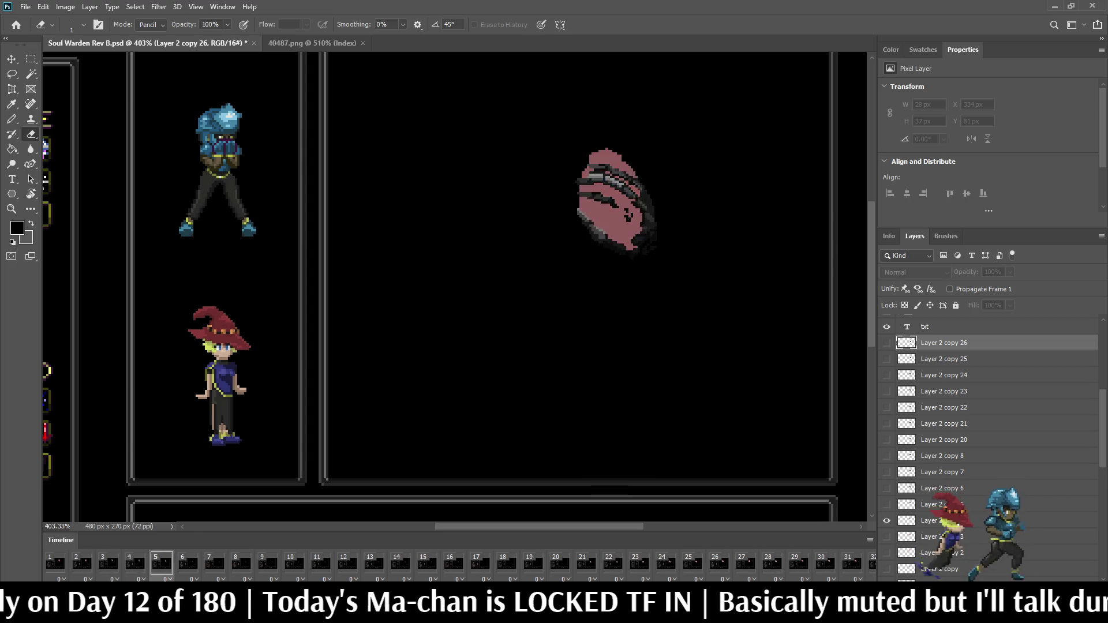
key(Right)
key(Right)
key(Right)
key(Right)
key(Right)
key(Right)
key(Right)
key(Right)
key(Right)
key(Right)
key(Right)
key(Right)
key(Right)
key(Right)
key(Right)
key(Right)
key(Right)
key(Right)
key(Right)
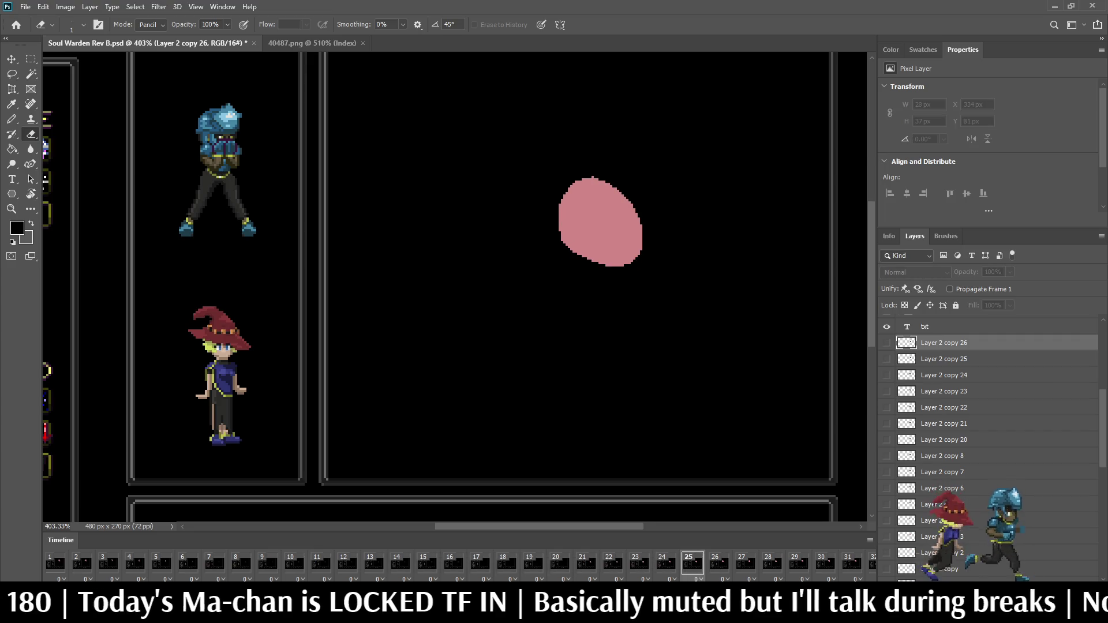
key(Right)
key(Right)
key(Right)
key(Right)
key(Right)
key(Right)
key(Right)
key(Right)
key(Right)
key(Right)
key(Right)
key(Right)
key(Right)
key(Right)
key(Right)
key(Right)
key(Right)
key(Right)
key(Right)
key(Right)
key(Right)
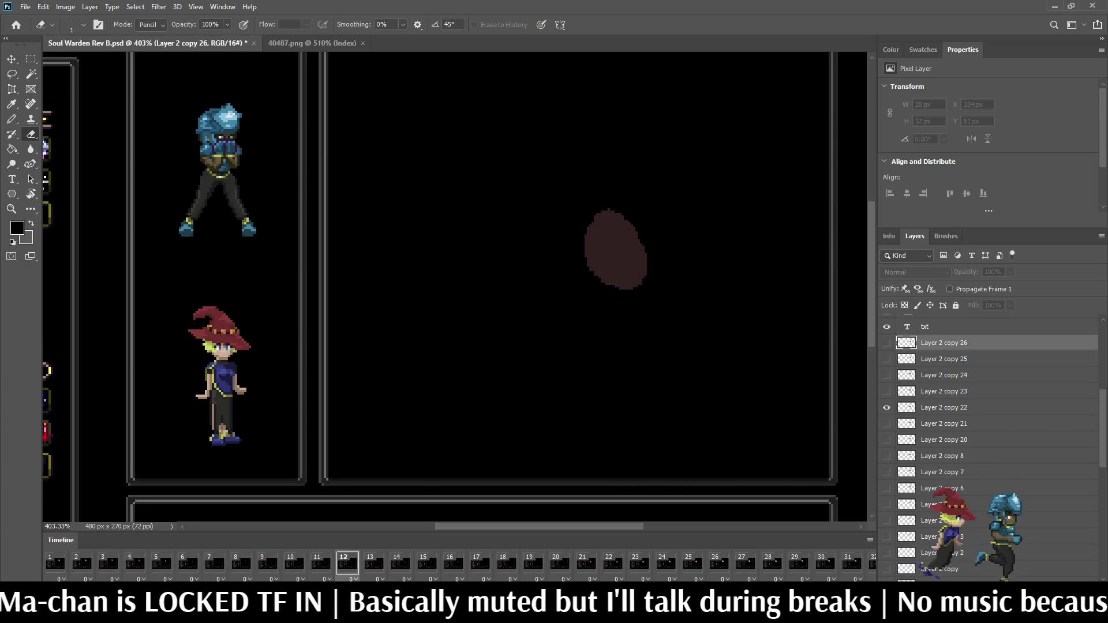
key(Right)
key(Right)
key(Right)
key(Right)
key(Right)
key(Right)
key(Right)
key(Right)
key(Right)
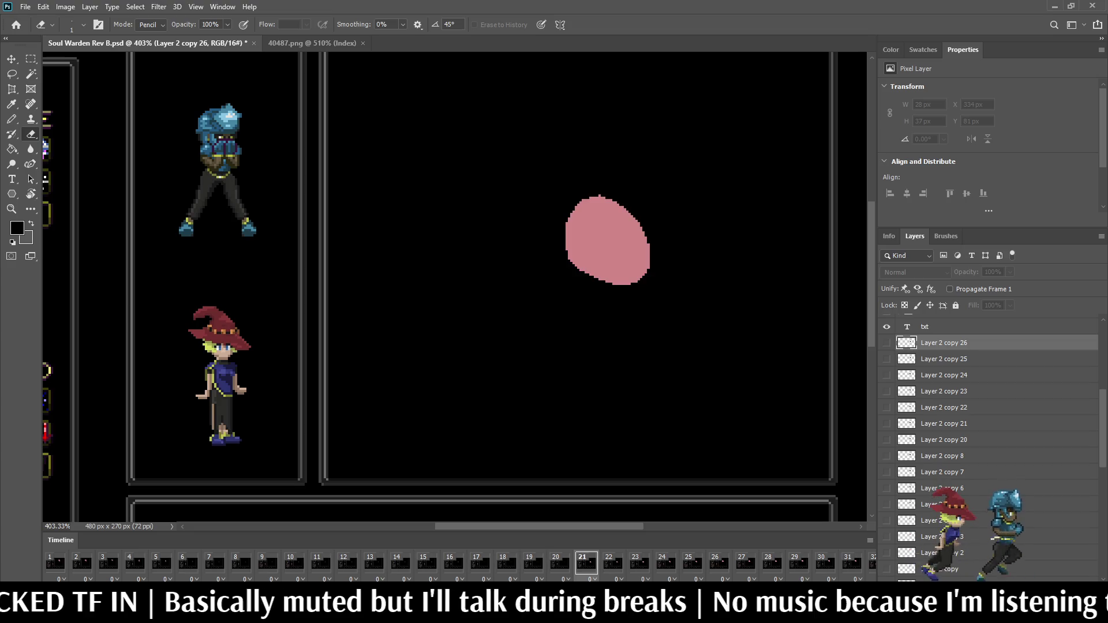
scroll(981, 450, down, 2)
click(952, 527)
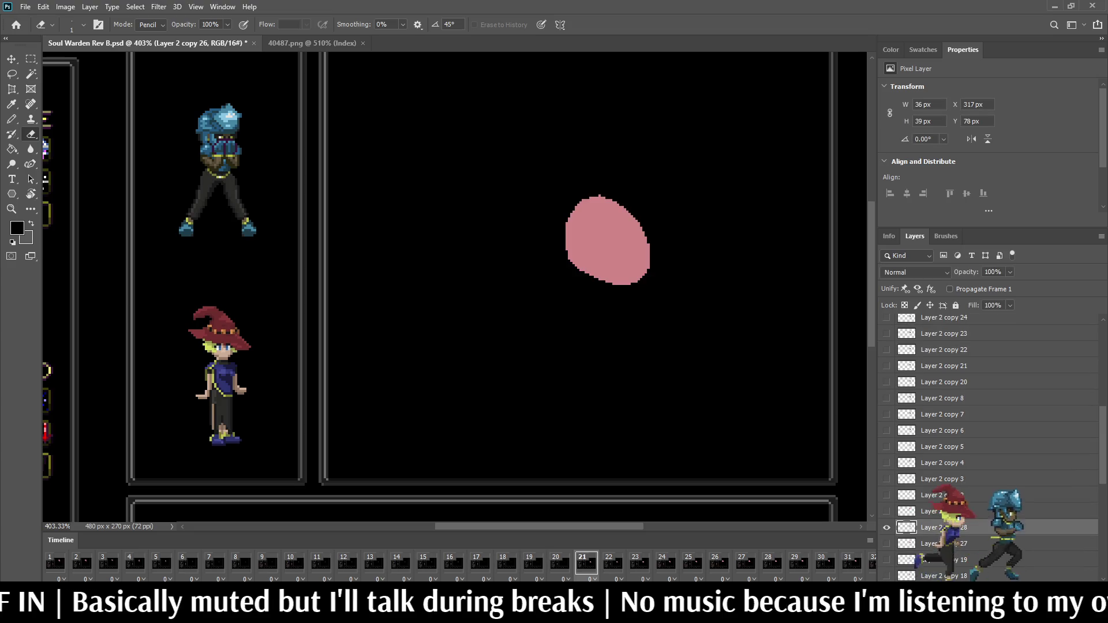
- On frame 20, show the Layer 2 copy 29 blob and nudge it 1 px right
key(Left)
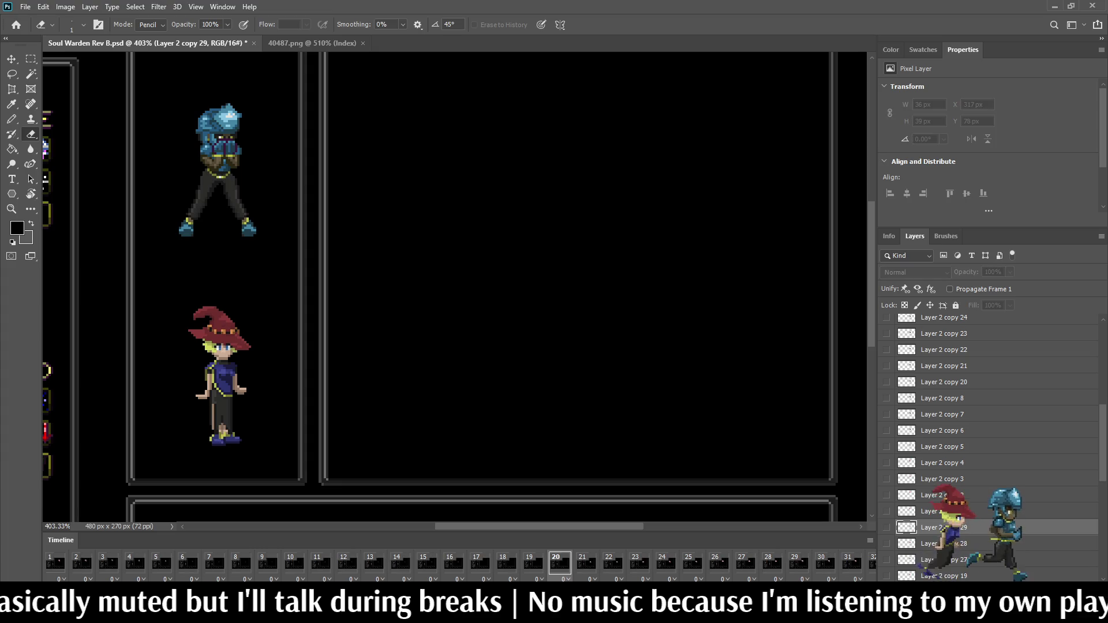
click(886, 527)
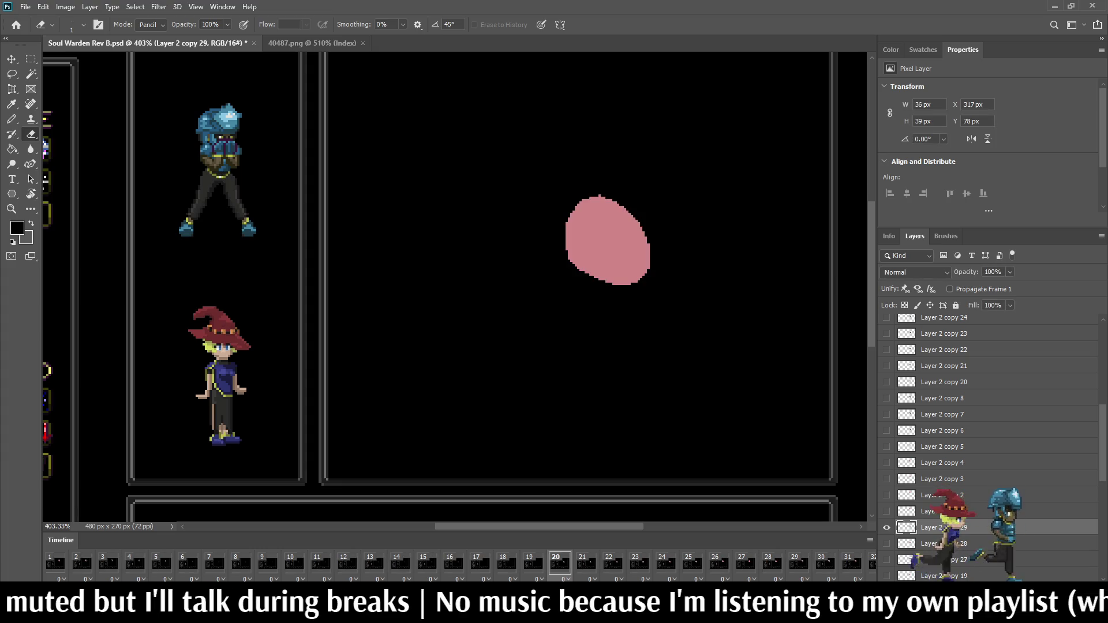
key(ctrl+t)
key(Right)
key(Return)
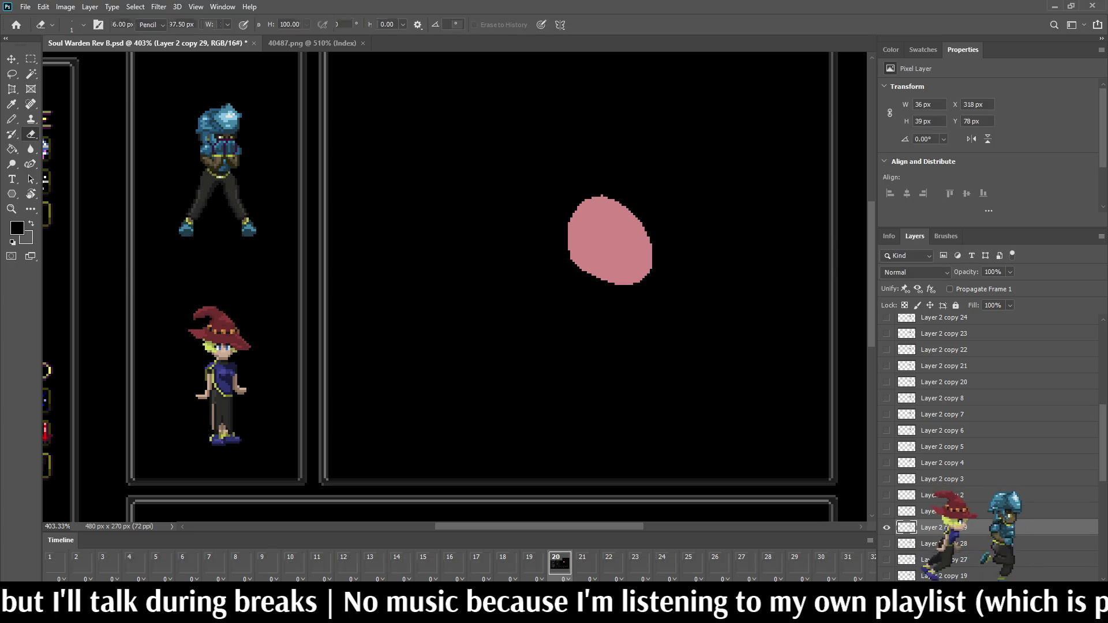
key(e)
- Duplicate the blob onto a new frame 19 layer, shifted 1 px right and 1 px down
key(Left)
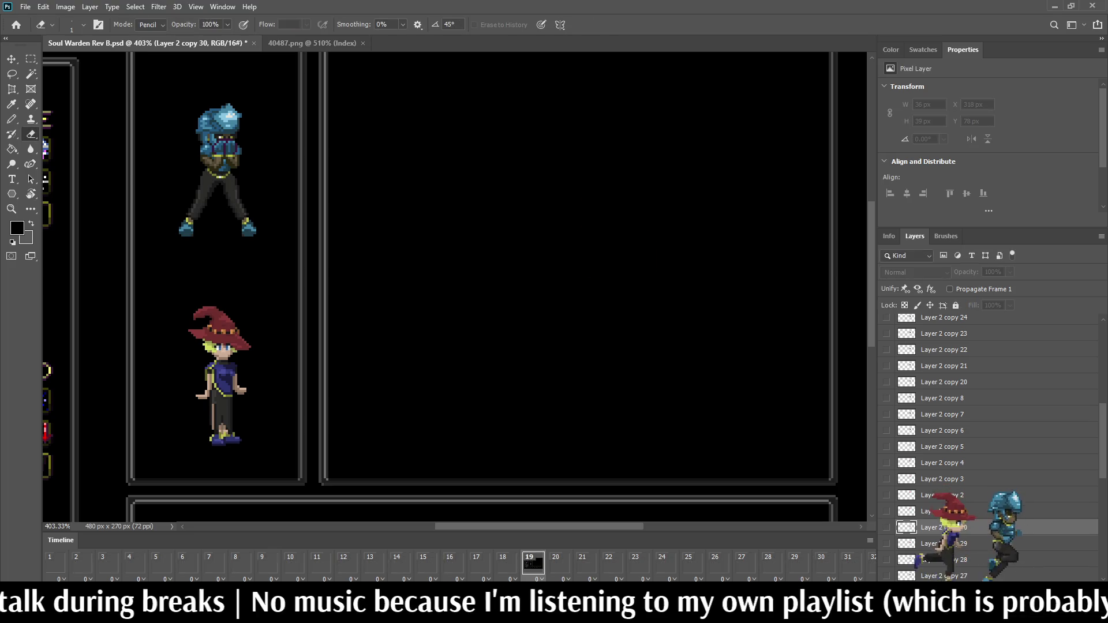
key(ctrl+j)
key(ctrl+t)
key(Right)
key(Down)
key(Return)
- Make the blob visible on frame 18, nudge it right, and check frames 16–18
key(Left)
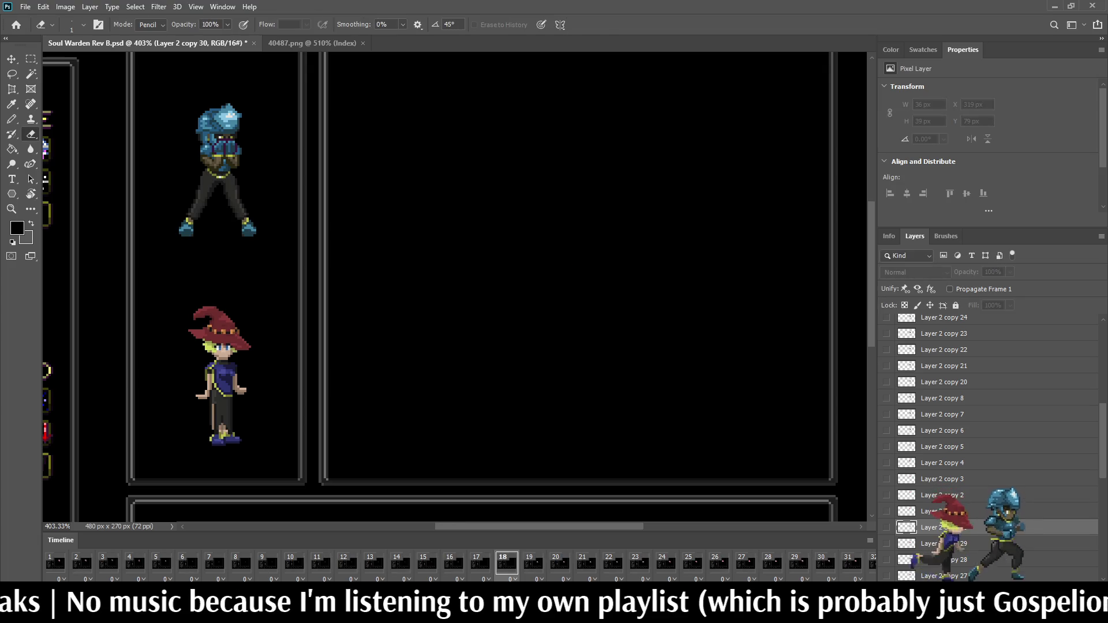
key(ctrl+comma)
key(ctrl+t)
key(Right)
key(Right)
key(Return)
key(e)
key(Left)
key(Left)
key(Right)
key(Right)
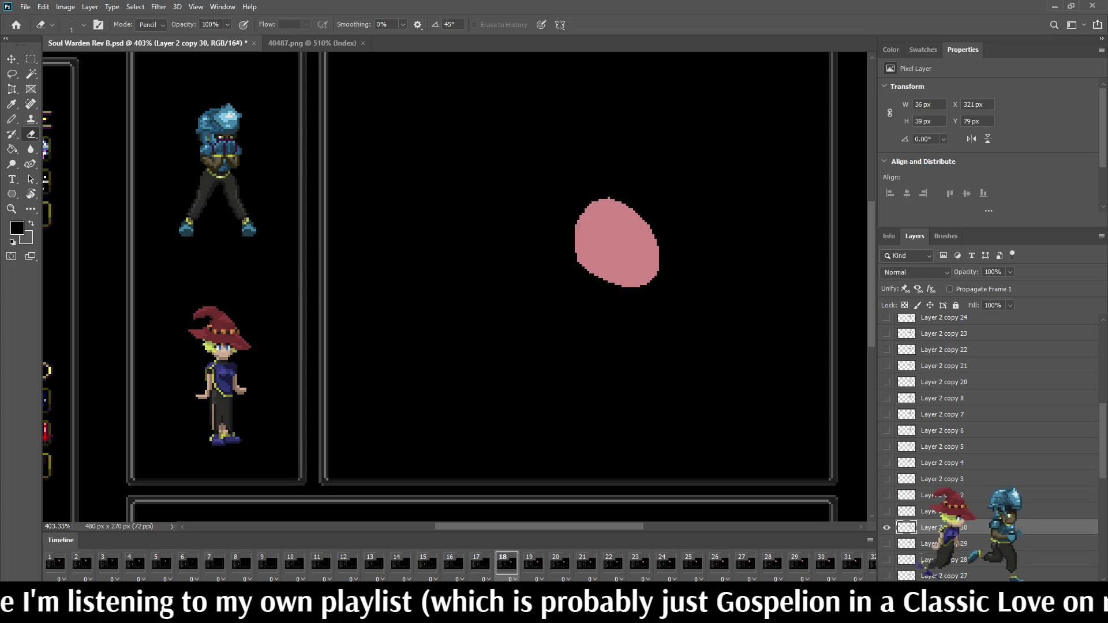
key(Left)
key(Left)
key(Right)
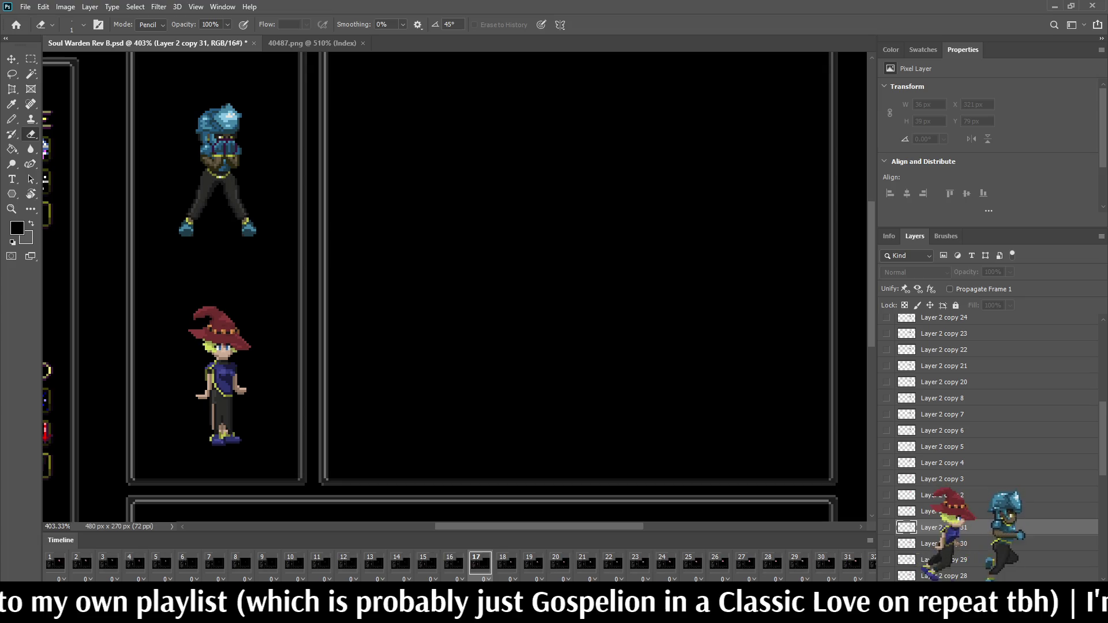
- Show Layer 2 copy 31's pink blob, shift it right and down, and play back the animation
click(886, 527)
key(ctrl+Right)
key(ctrl+Right)
key(ctrl+Down)
key(ctrl+Right)
key(ctrl+Right)
key(Right)
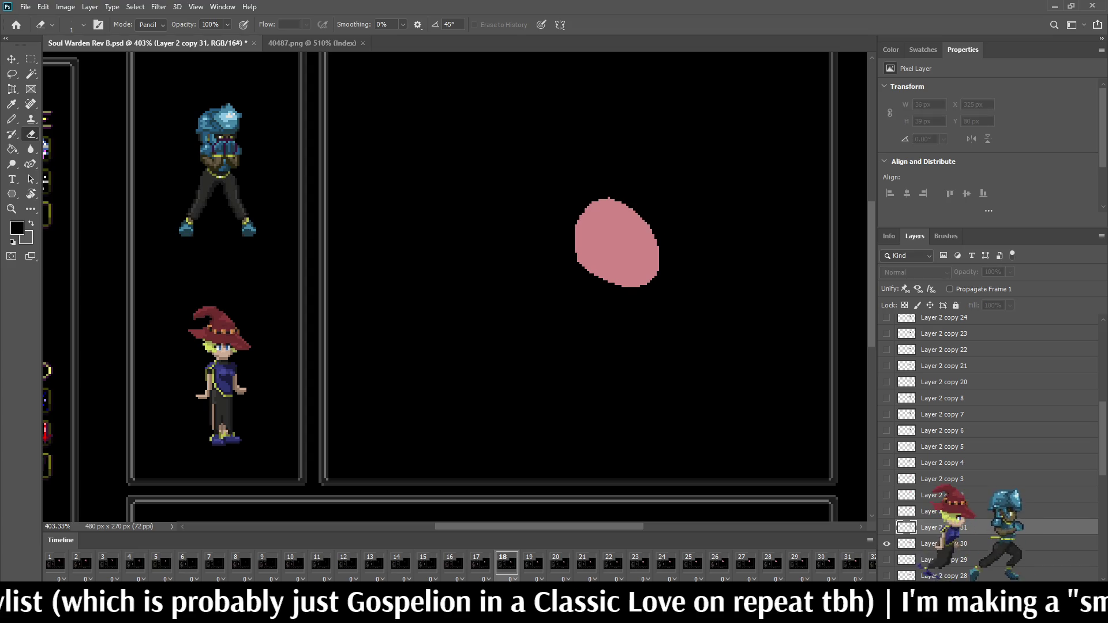
key(Left)
key(Left)
key(Right)
key(Right)
key(Right)
key(Right)
key(Right)
key(Right)
key(space)
key(ctrl+1)
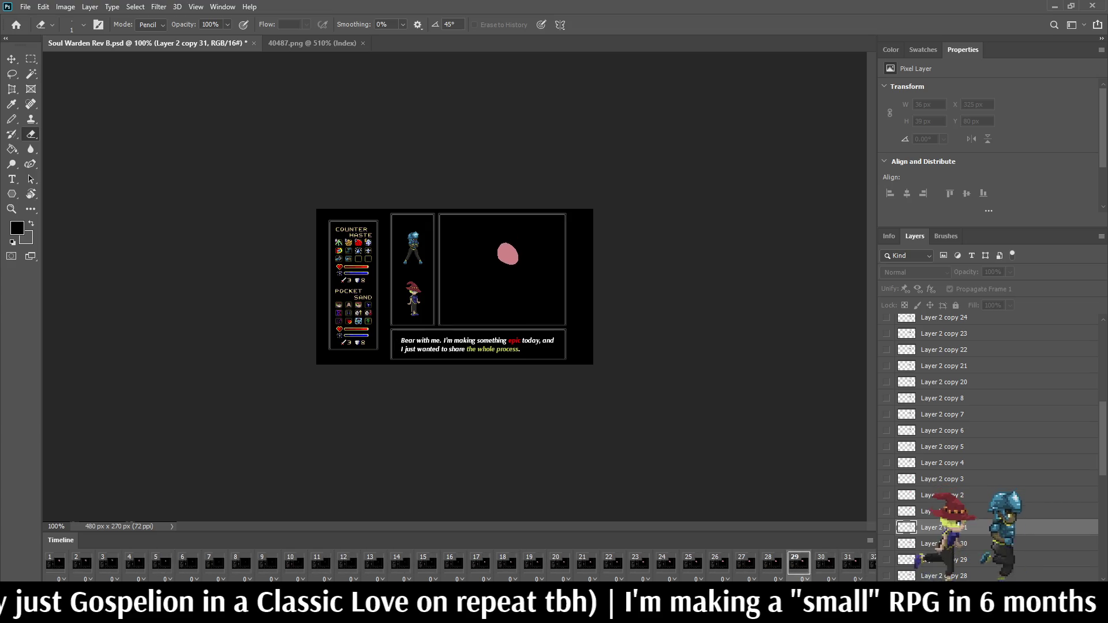
- Stop playback and nudge the frame 13 blob (Layer 2 copy 23) left and down, comparing neighbouring frames
key(space)
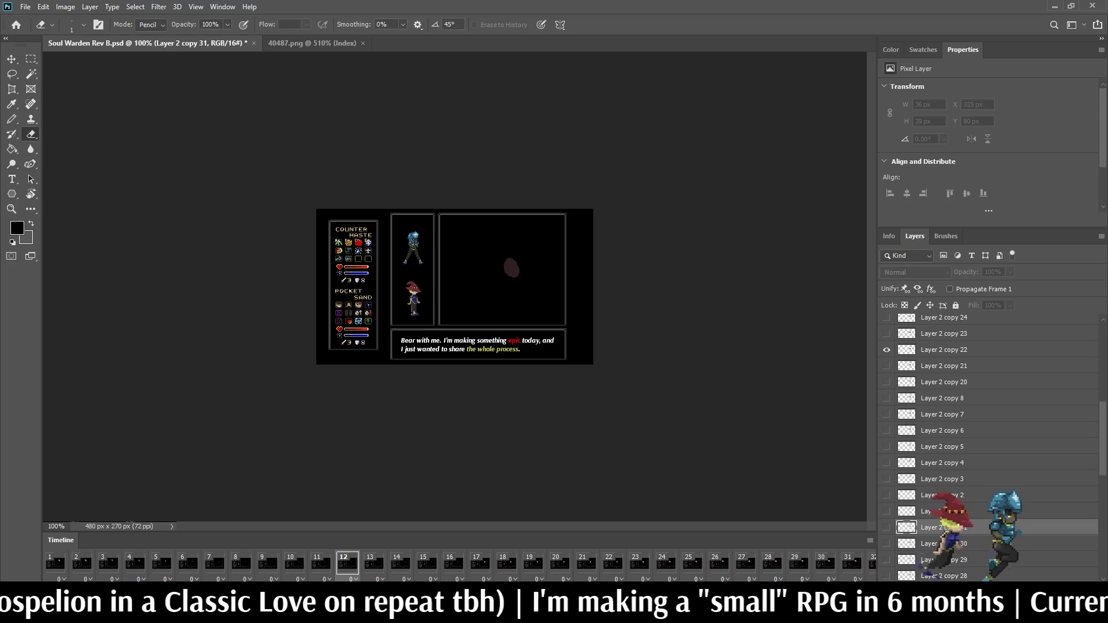
key(Right)
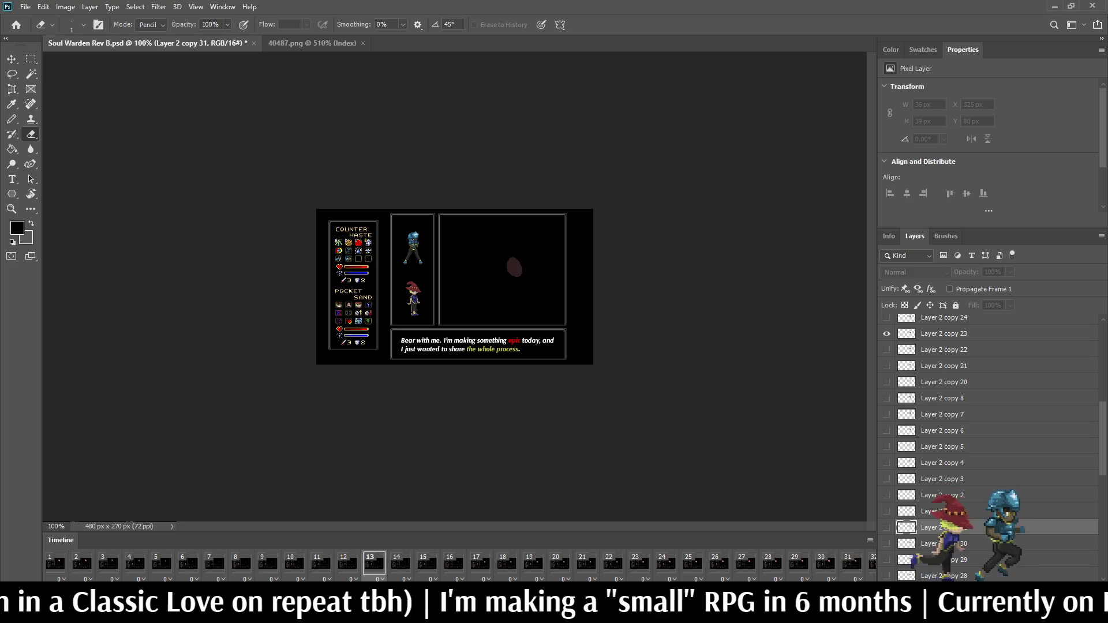
click(943, 333)
key(ctrl+0)
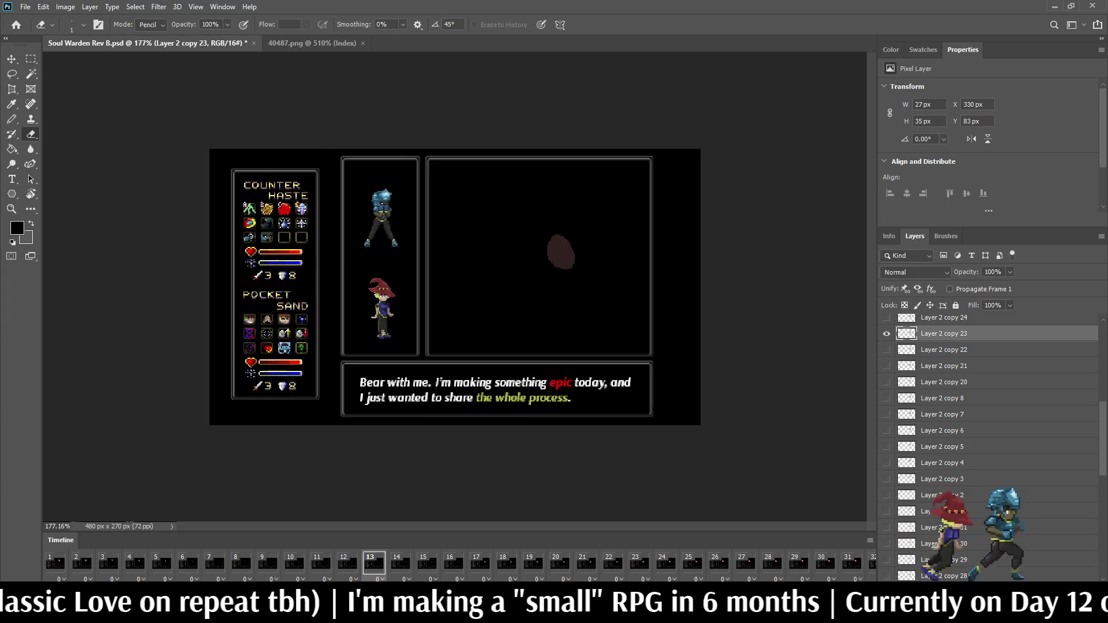
key(ctrl+t)
key(Left)
key(Left)
key(Left)
key(Down)
key(Down)
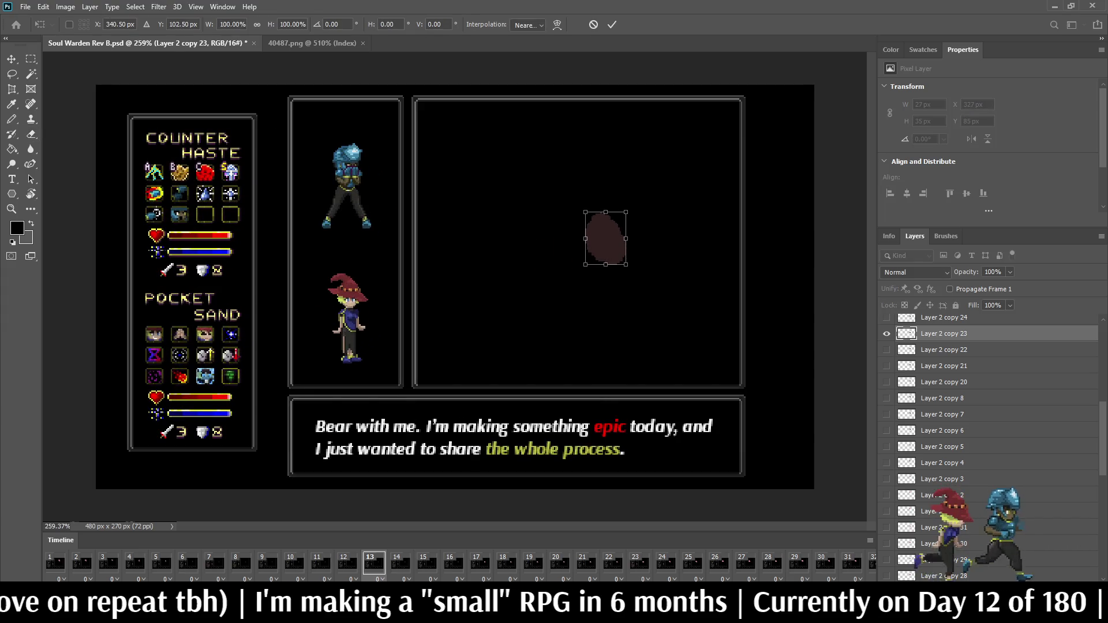
key(Return)
key(e)
key(Left)
key(Right)
key(Left)
key(Left)
- Reposition the frame 14 blob on Layer 2 copy 24
key(Right)
key(Right)
key(Right)
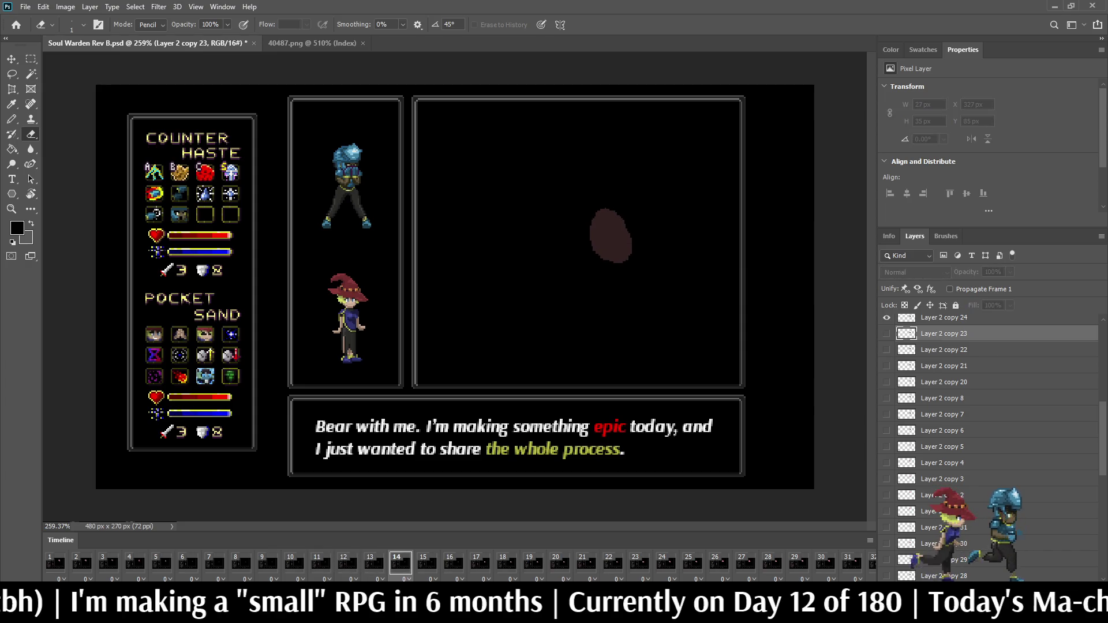
scroll(990, 433, up, 2)
scroll(990, 433, up, 3)
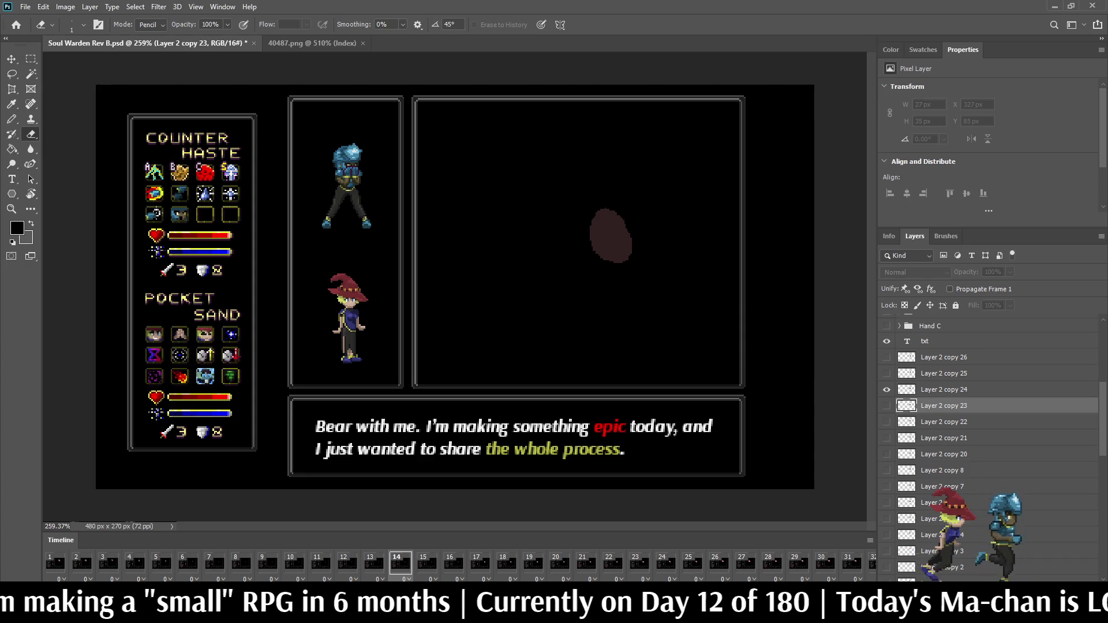
click(943, 389)
key(ctrl+t)
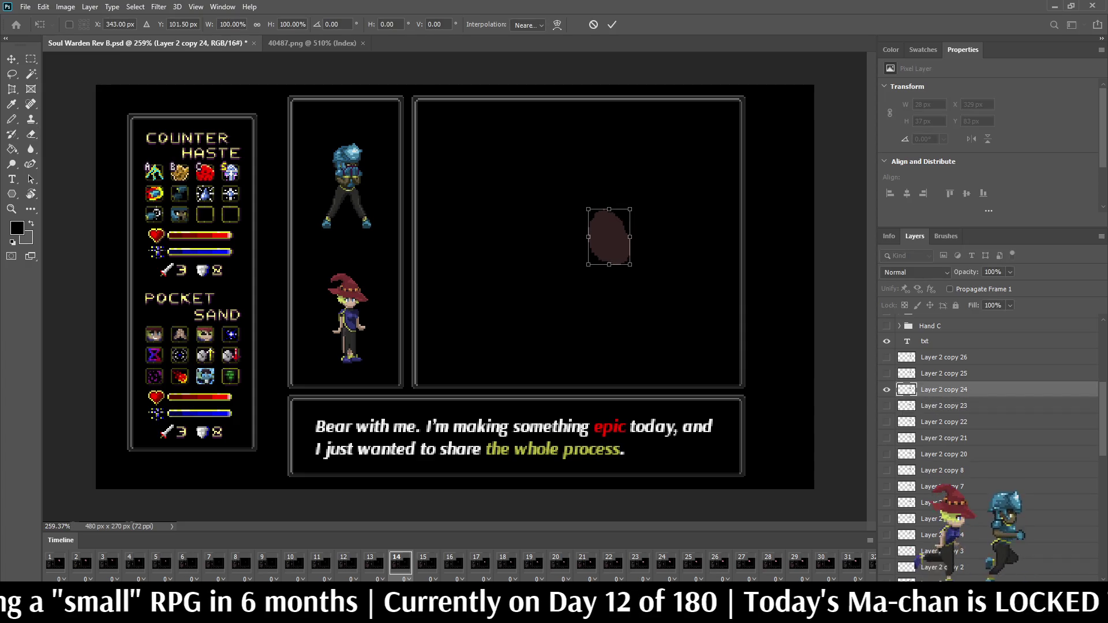
key(Return)
key(e)
- Reposition the frame 16 blob on Layer 2 copy 26 and play the timeline
key(Right)
key(Right)
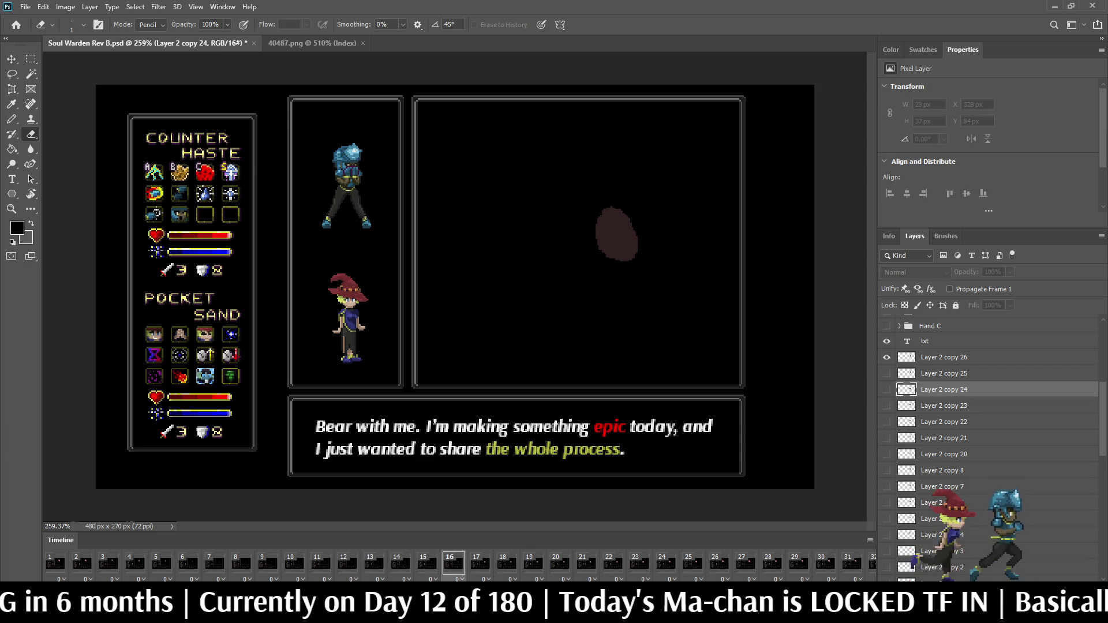
click(944, 357)
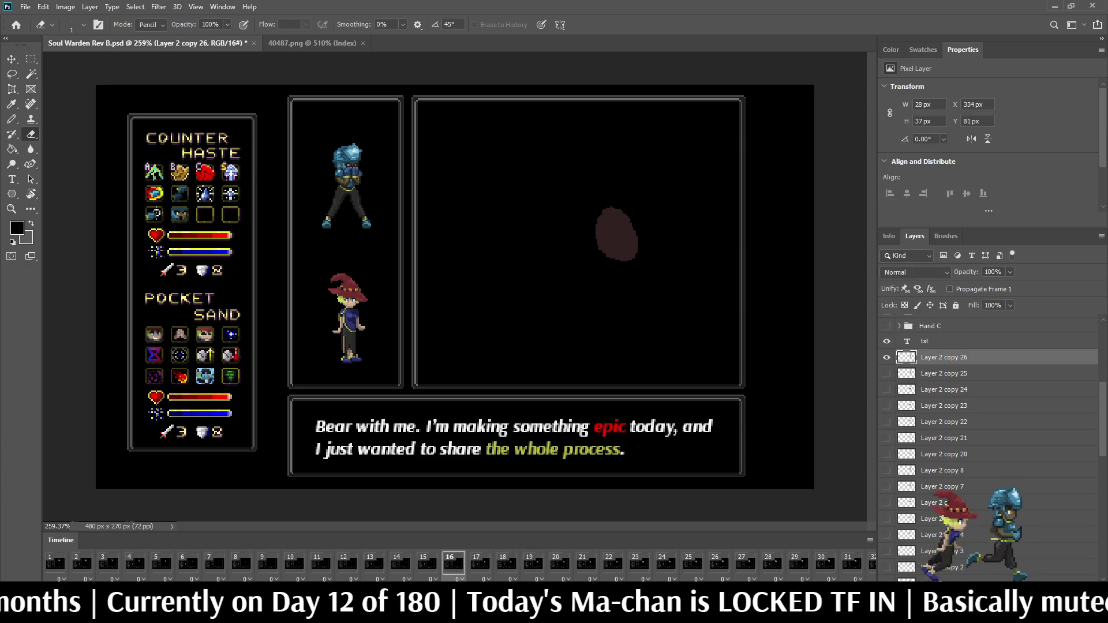
key(ctrl+t)
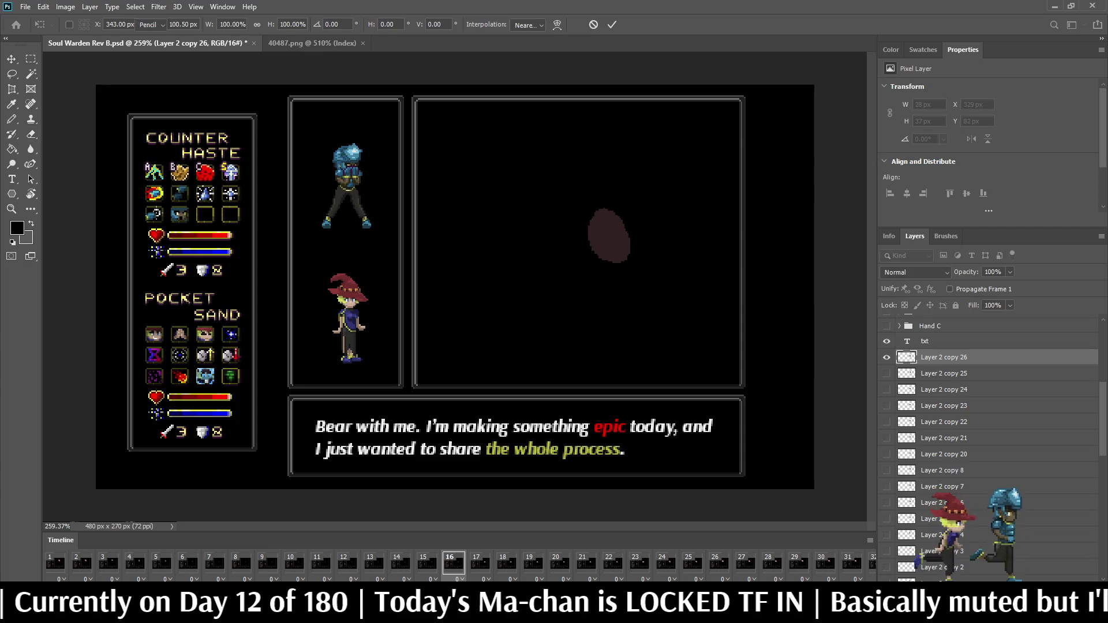
key(Return)
key(e)
key(space)
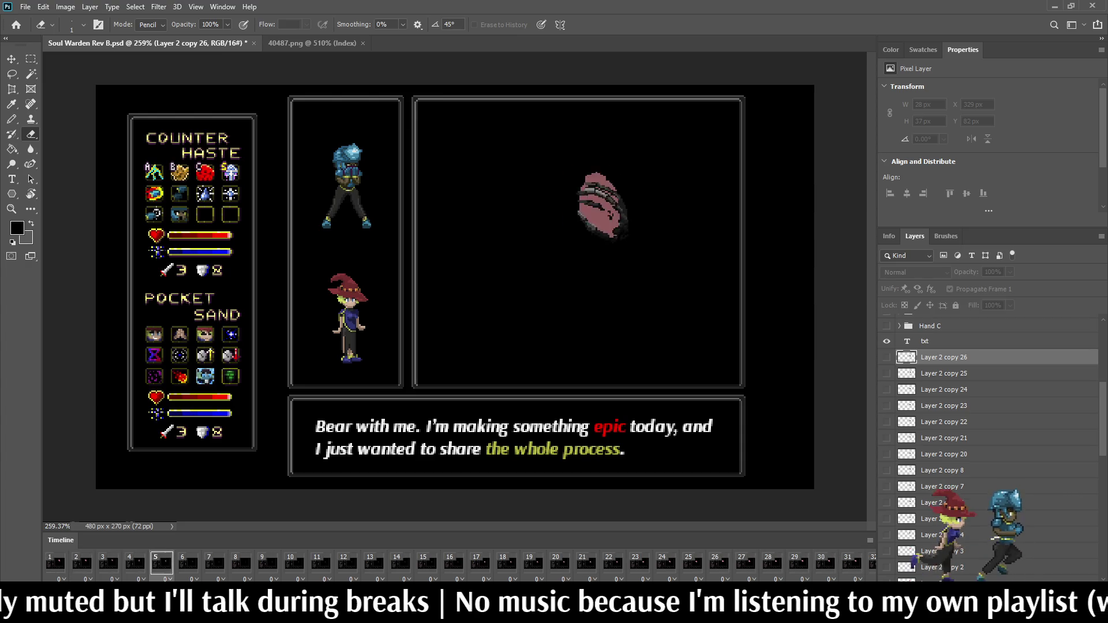
- Play the blob animation, save Soul Warden Rev B.psd, and zoom to 300% to inspect it
key(space)
key(ctrl+s)
key(ctrl+plus)
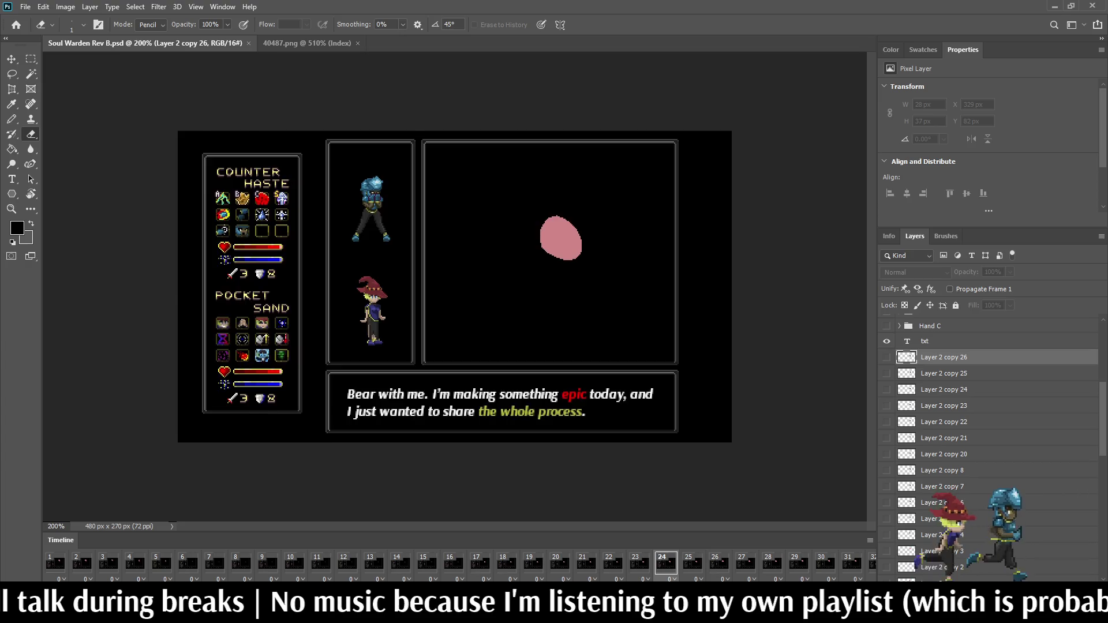
key(ctrl+plus)
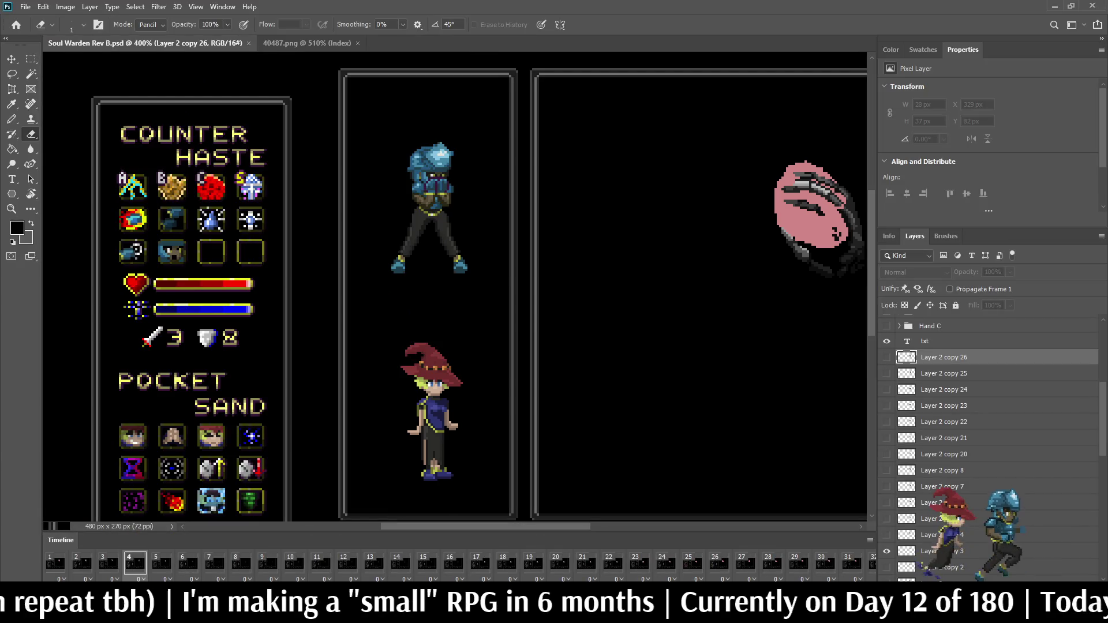
key(ctrl+0)
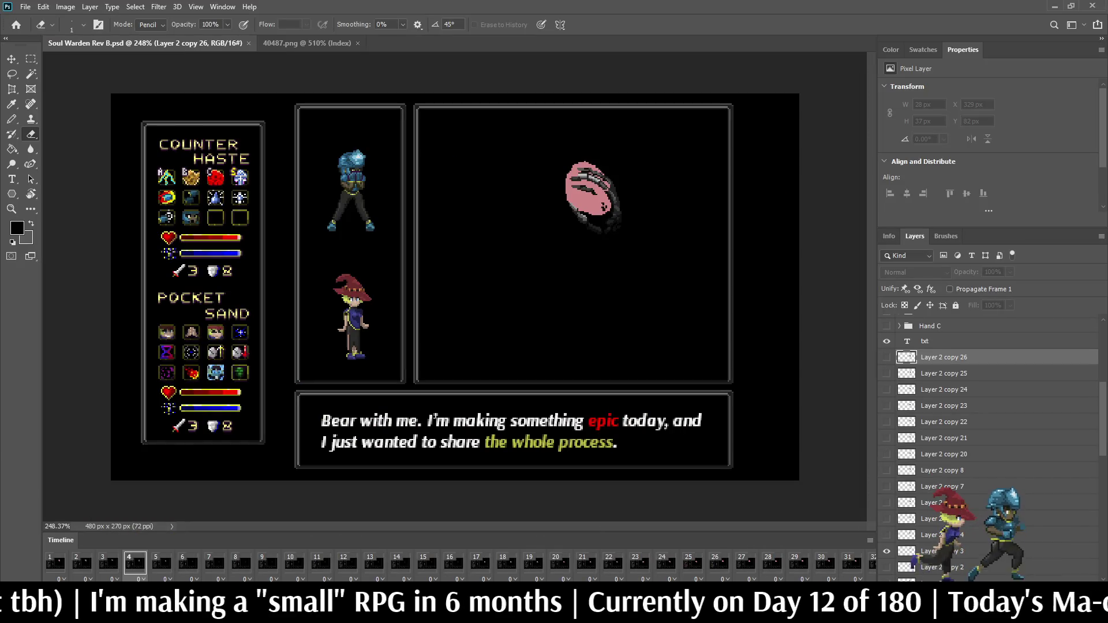
key(ctrl+plus)
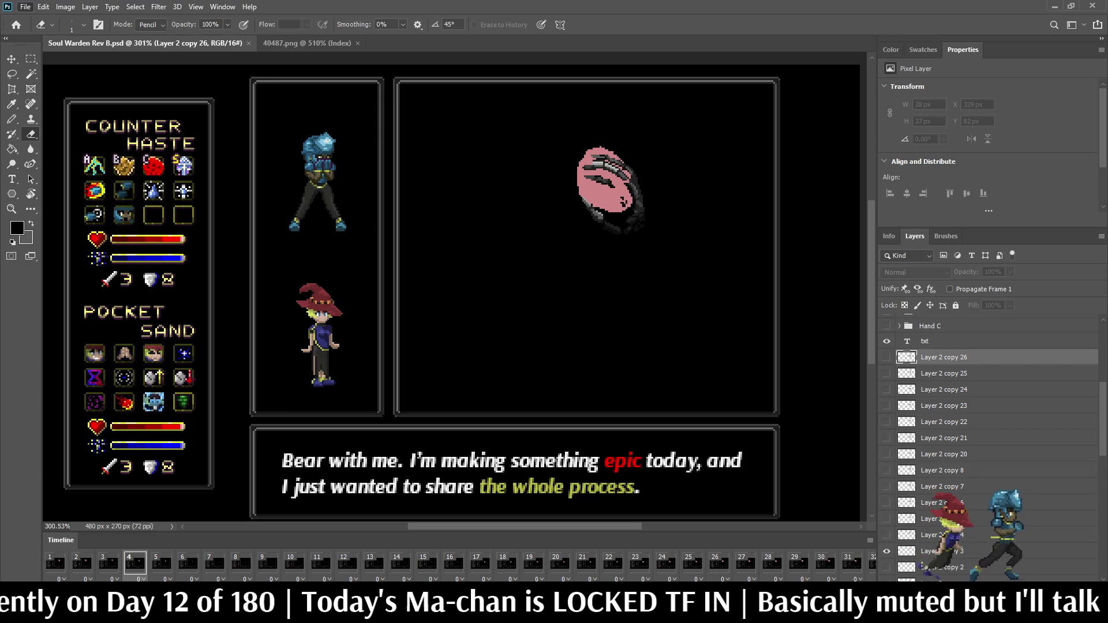
scroll(461, 289, up, 5)
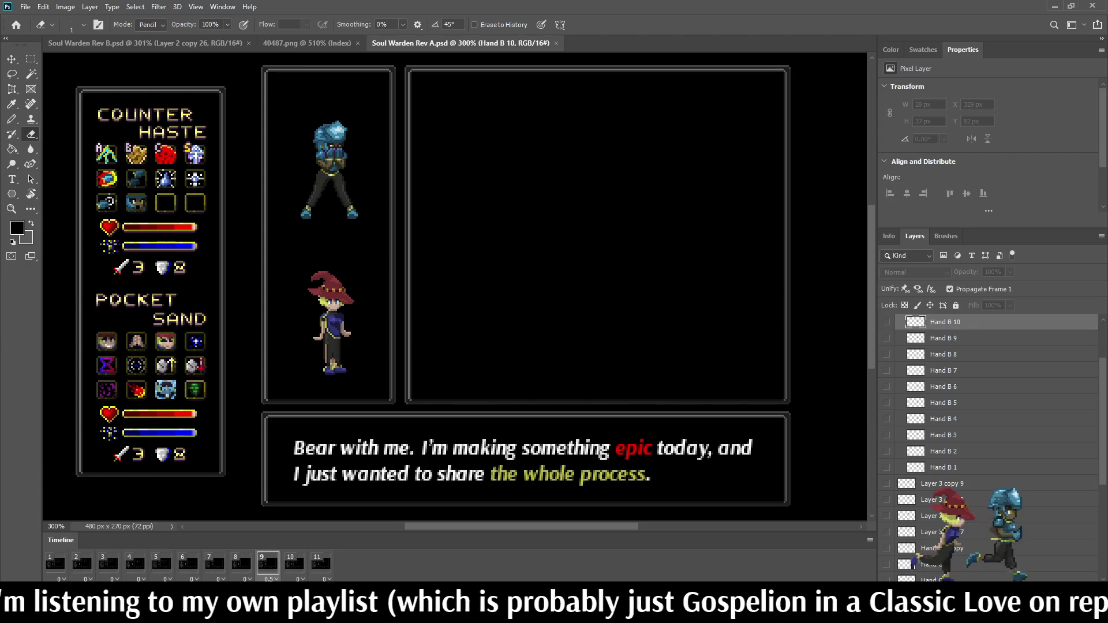
- Close the Soul Warden Rev A.psd document tab
click(556, 44)
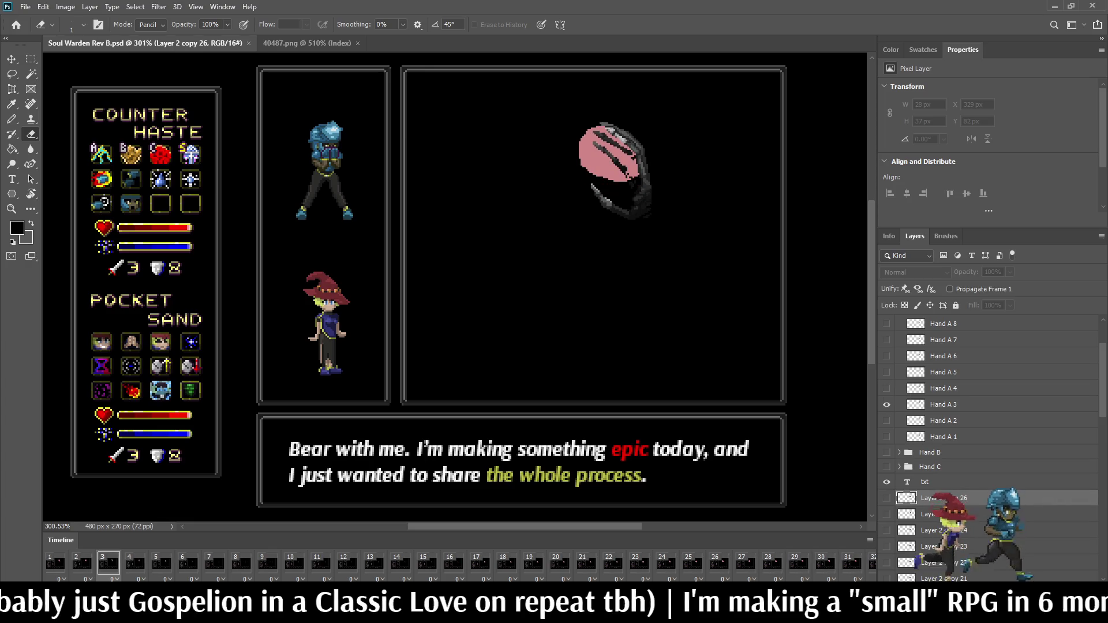
- Select Layer 2 through Layer 2 copy 26, delete them, and play back to frame 5
key(space)
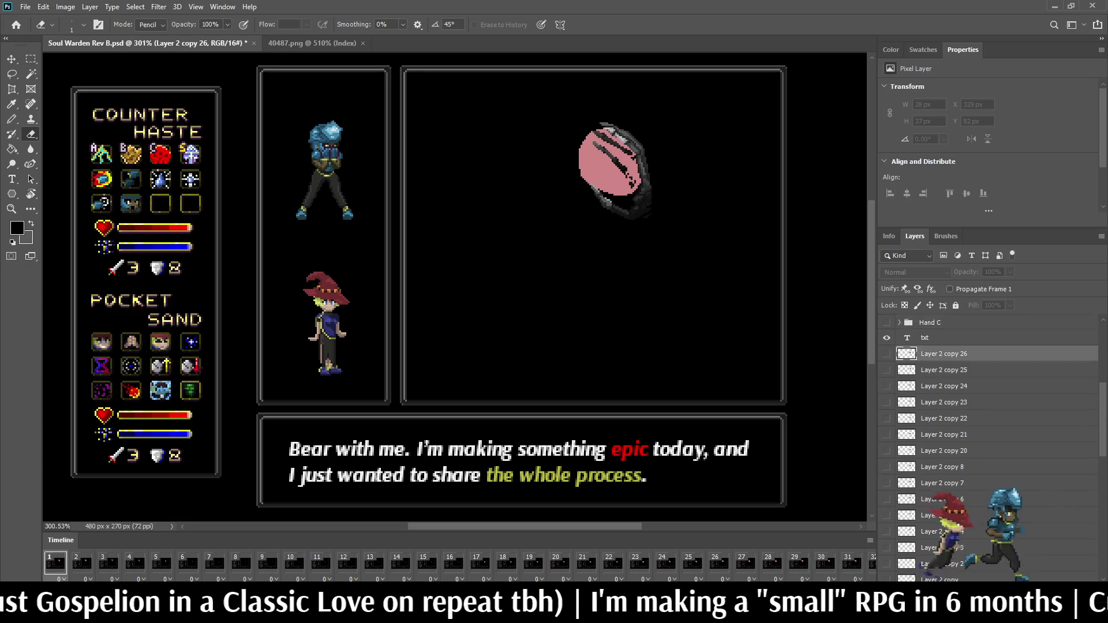
scroll(980, 439, down, 3)
scroll(980, 438, down, 2)
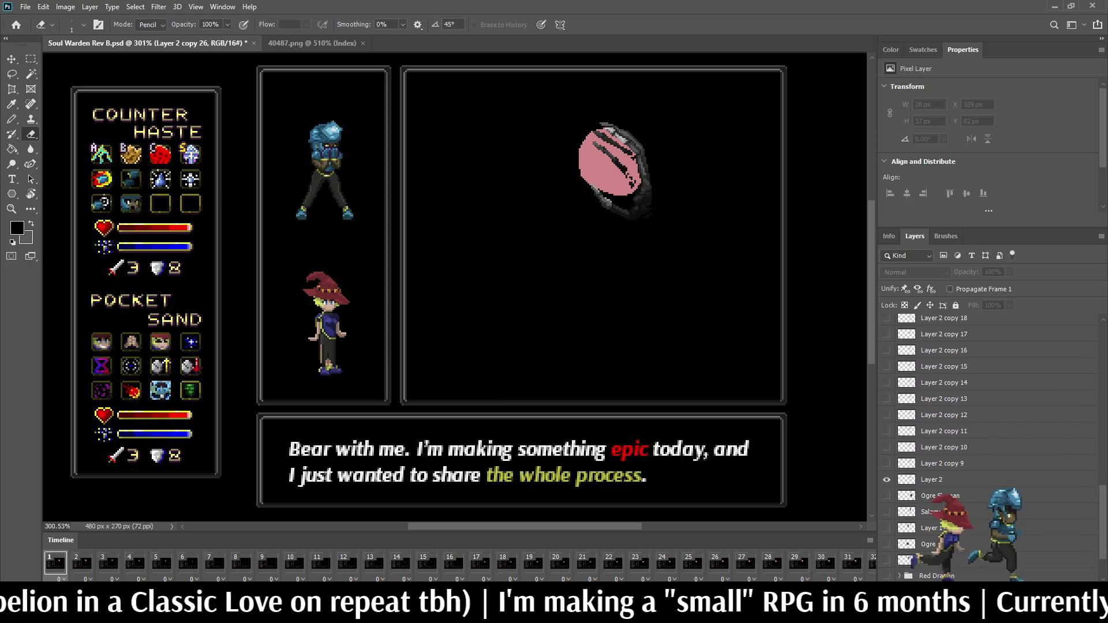
click(941, 463)
click(941, 480)
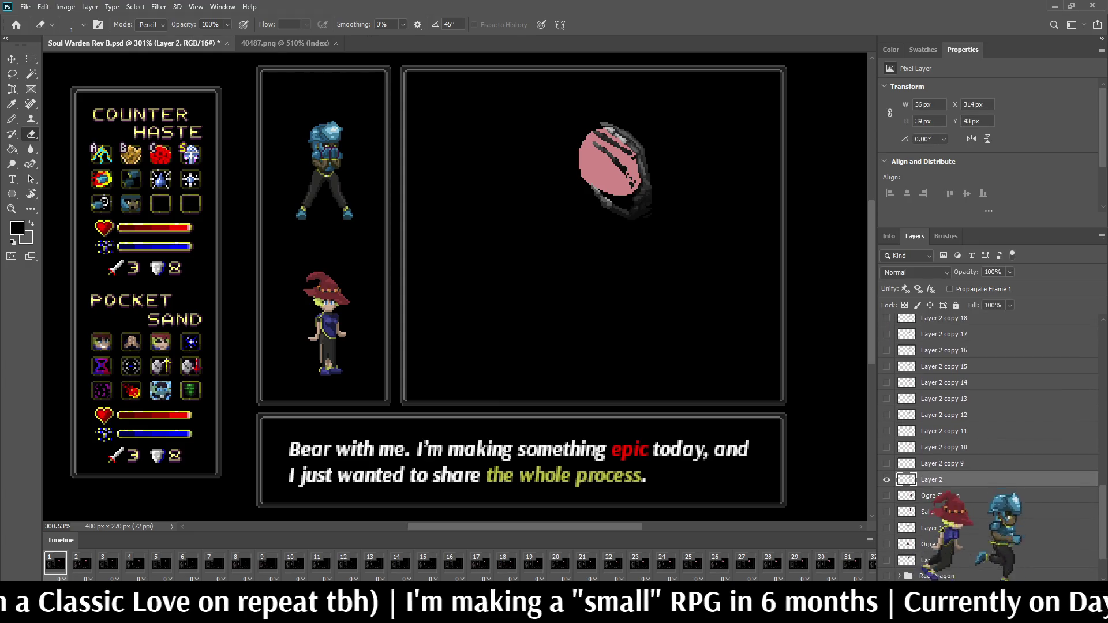
scroll(987, 449, up, 2)
scroll(987, 450, up, 2)
shift+click(943, 383)
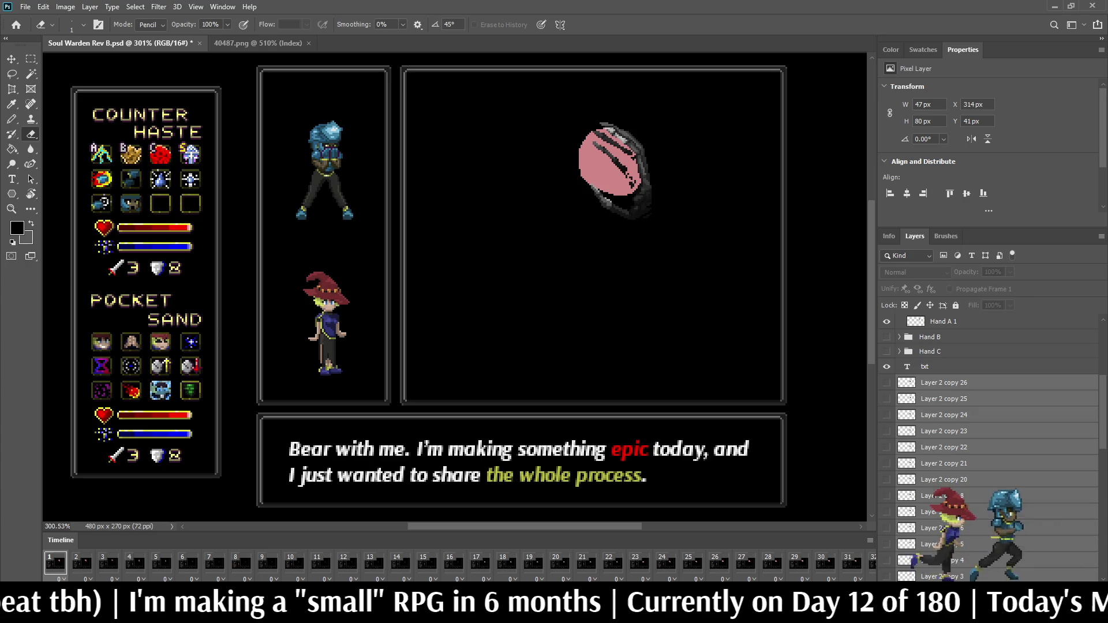
key(Delete)
key(space)
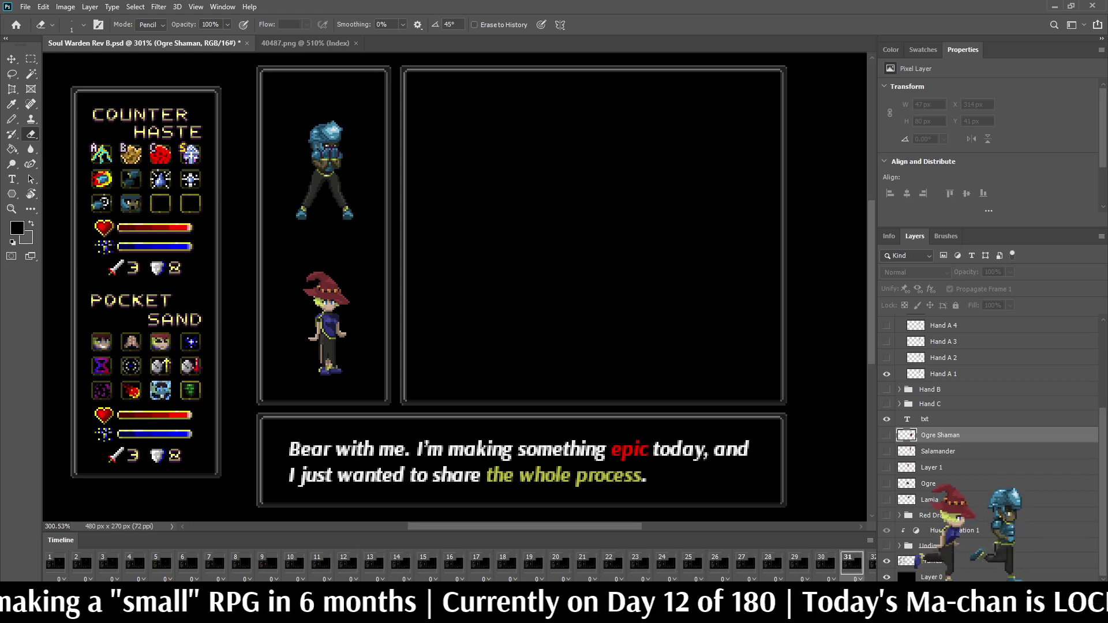
key(space)
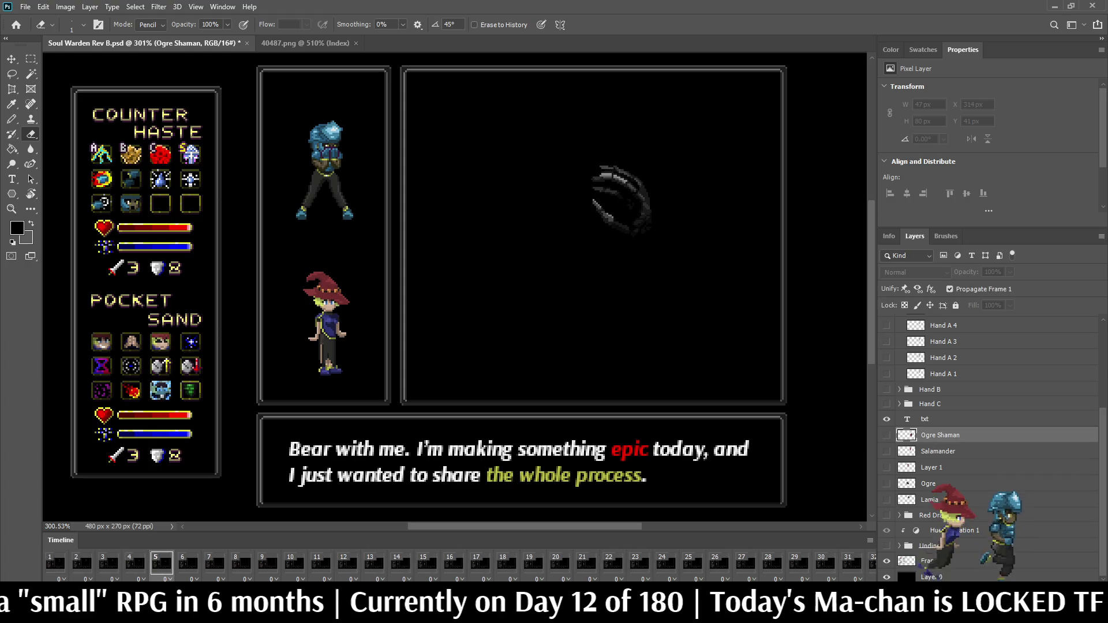